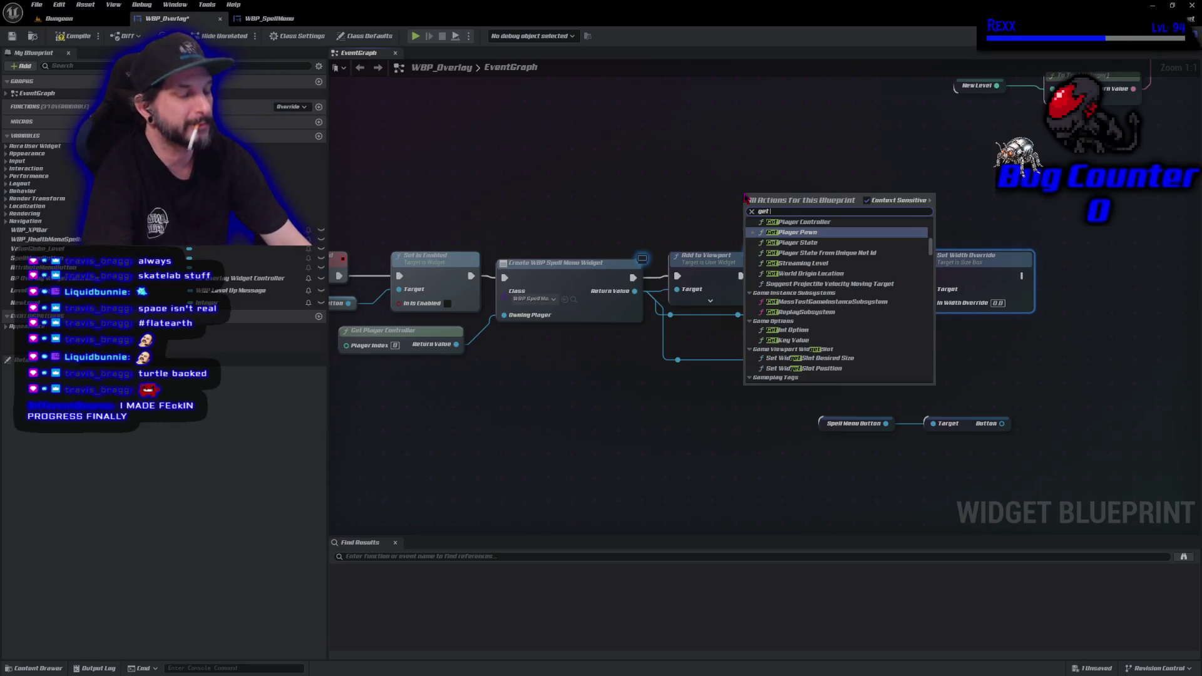
Add a Get Viewport Size node and break its Return Value with a Break Vector 2D node.
{"action": "type", "text": "view"}
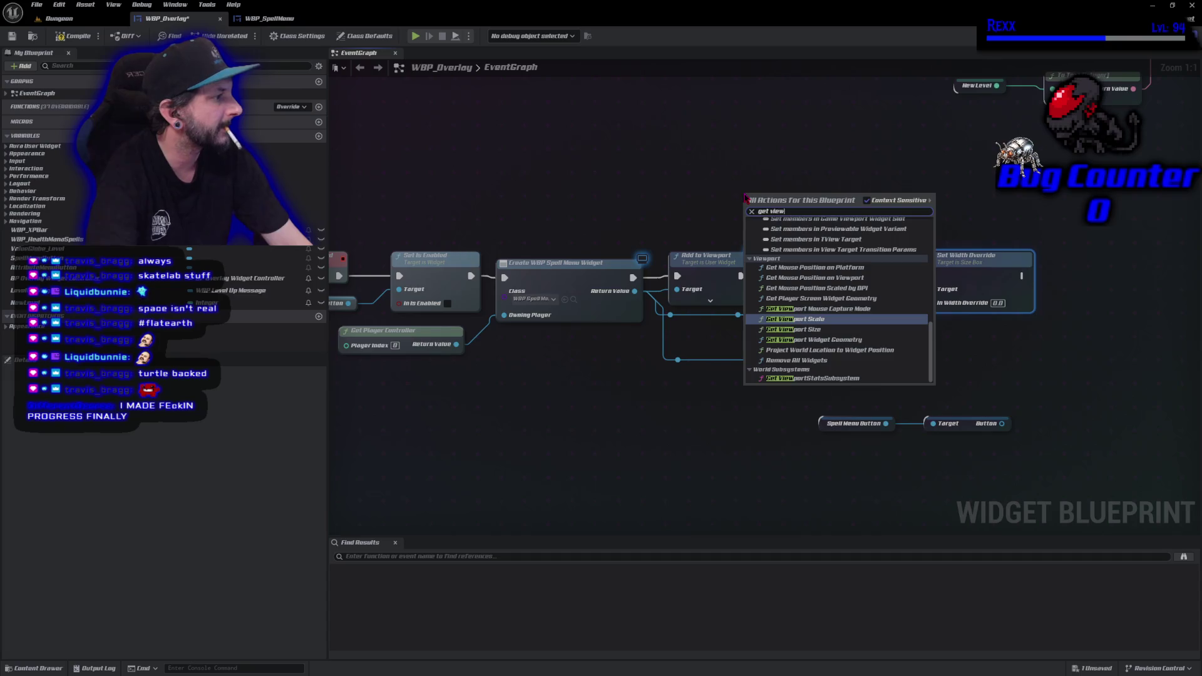
{"action": "key", "text": "Down"}
{"action": "key", "text": "Return"}
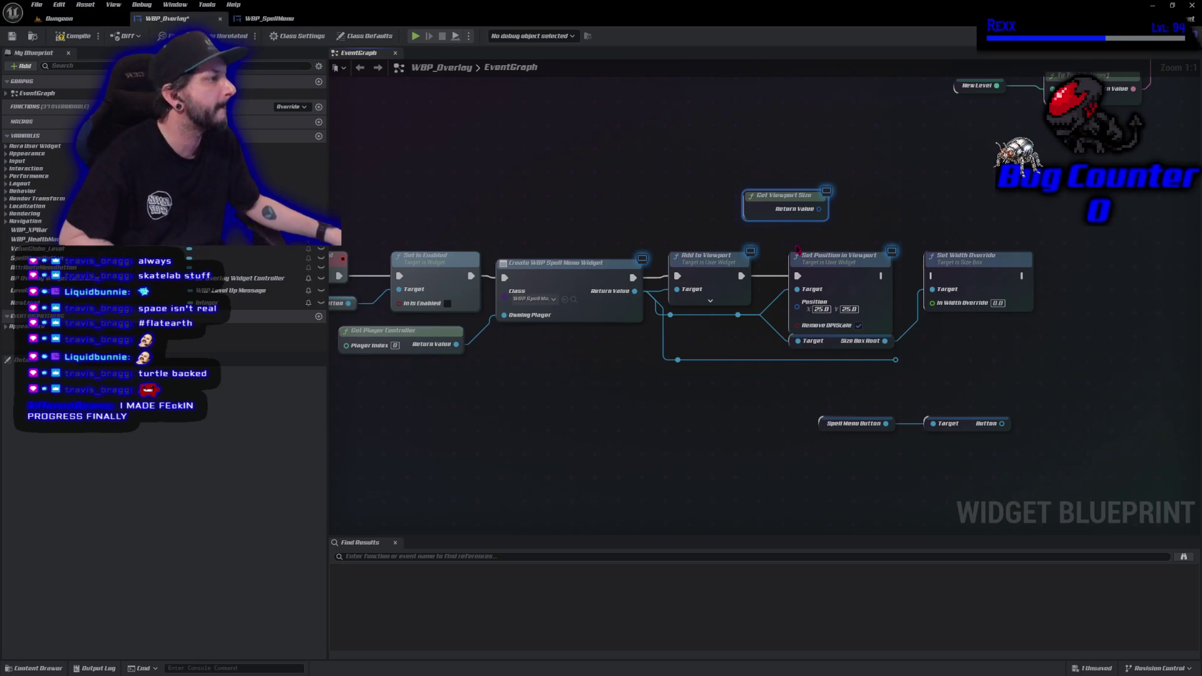
{"action": "mouse_move", "coordinate": [816, 202]}
{"action": "left_mouse_down"}
{"action": "mouse_move", "coordinate": [740, 179]}
{"action": "mouse_move", "coordinate": [777, 198]}
{"action": "mouse_move", "coordinate": [807, 188]}
{"action": "left_mouse_up"}
{"action": "type", "text": "break"}
{"action": "left_click", "coordinate": [826, 351]}
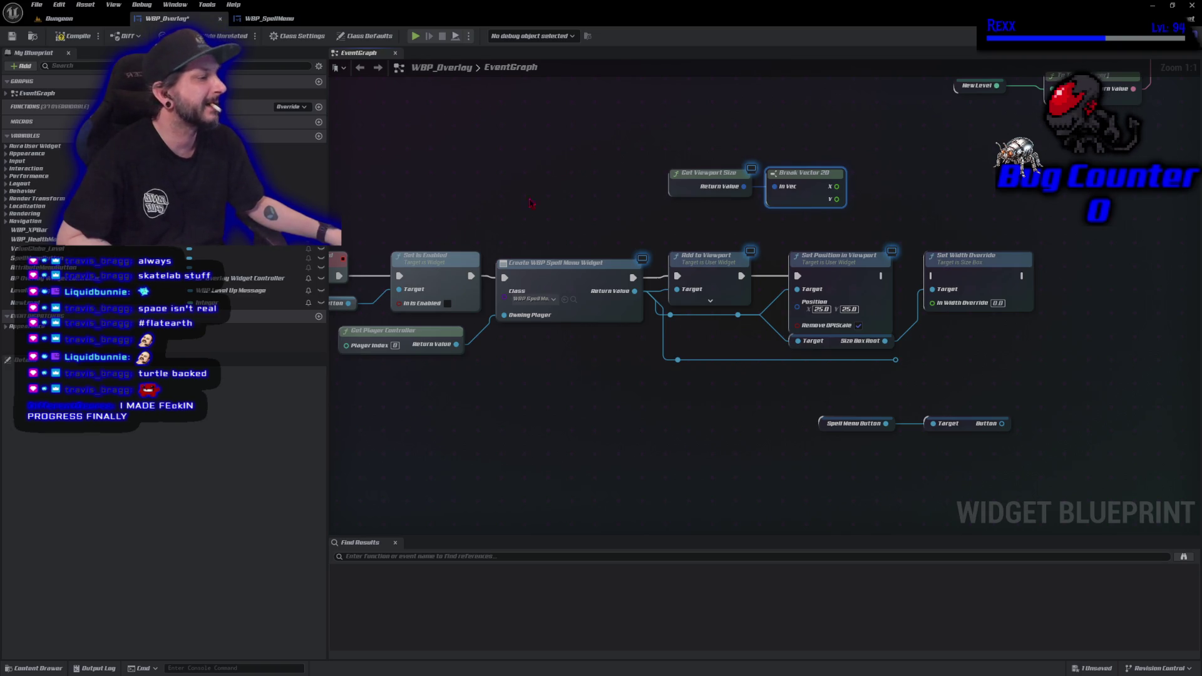
{"action": "left_click_drag", "start_coordinate": [716, 475], "coordinate": [556, 438]}
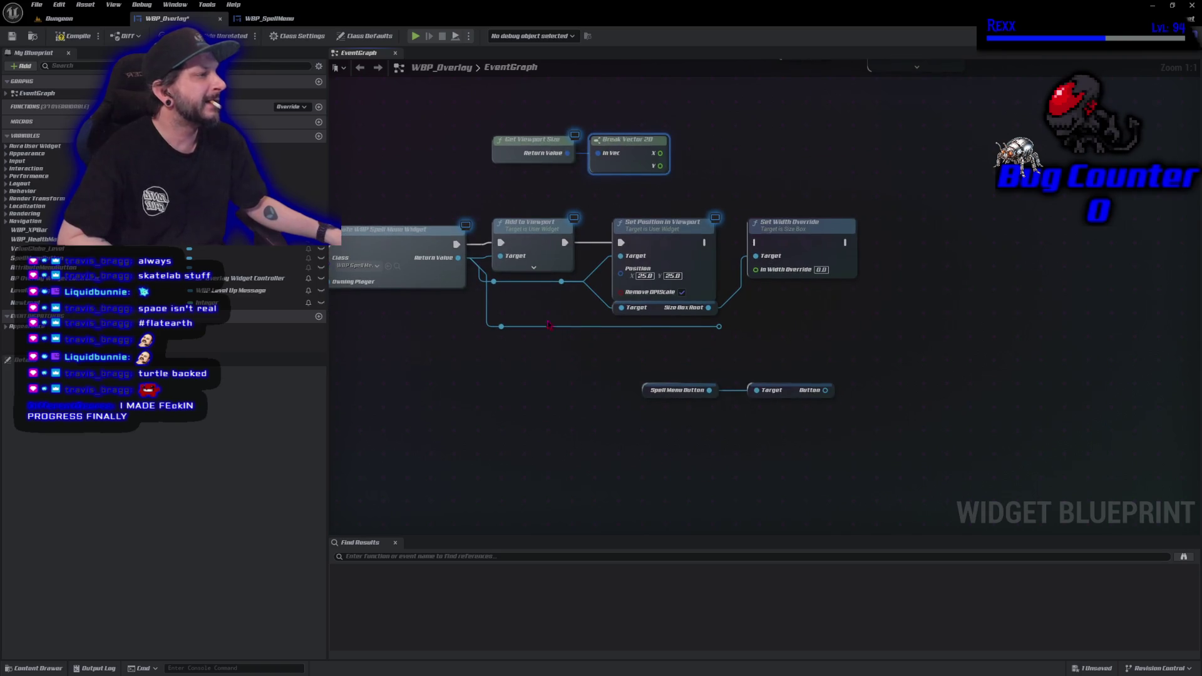
Move the size nodes under the spell menu chain, add a Subtract from X, and delete Set Width Override.
{"action": "mouse_move", "coordinate": [627, 173]}
{"action": "left_mouse_down"}
{"action": "mouse_move", "coordinate": [672, 361]}
{"action": "mouse_move", "coordinate": [612, 385]}
{"action": "mouse_move", "coordinate": [604, 376]}
{"action": "mouse_move", "coordinate": [692, 357]}
{"action": "mouse_move", "coordinate": [683, 352]}
{"action": "left_mouse_up"}
{"action": "key", "text": "Return"}
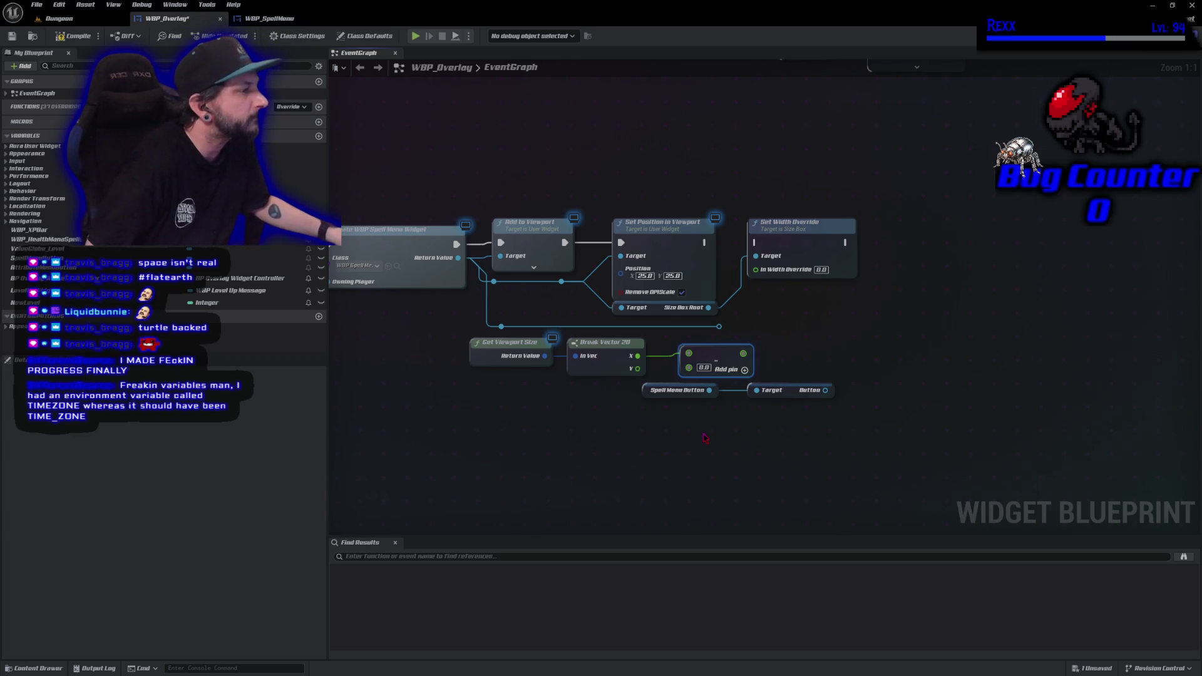
{"action": "left_click_drag", "start_coordinate": [705, 438], "coordinate": [757, 440]}
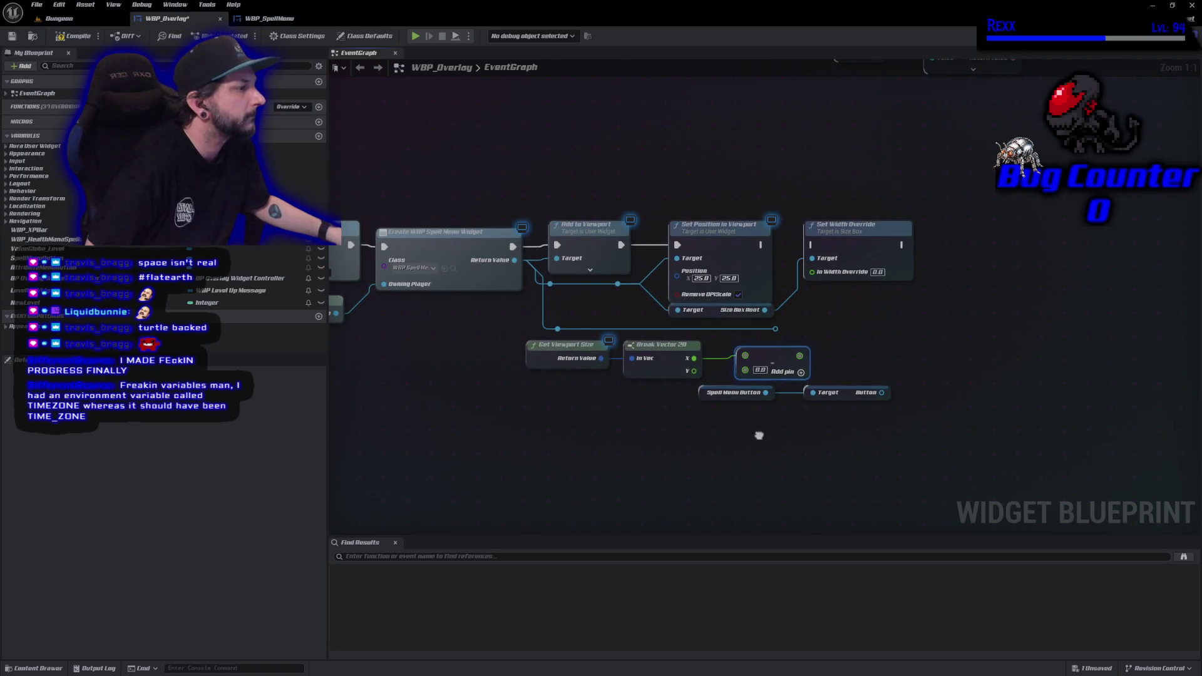
{"action": "left_click_drag", "start_coordinate": [759, 435], "coordinate": [759, 435]}
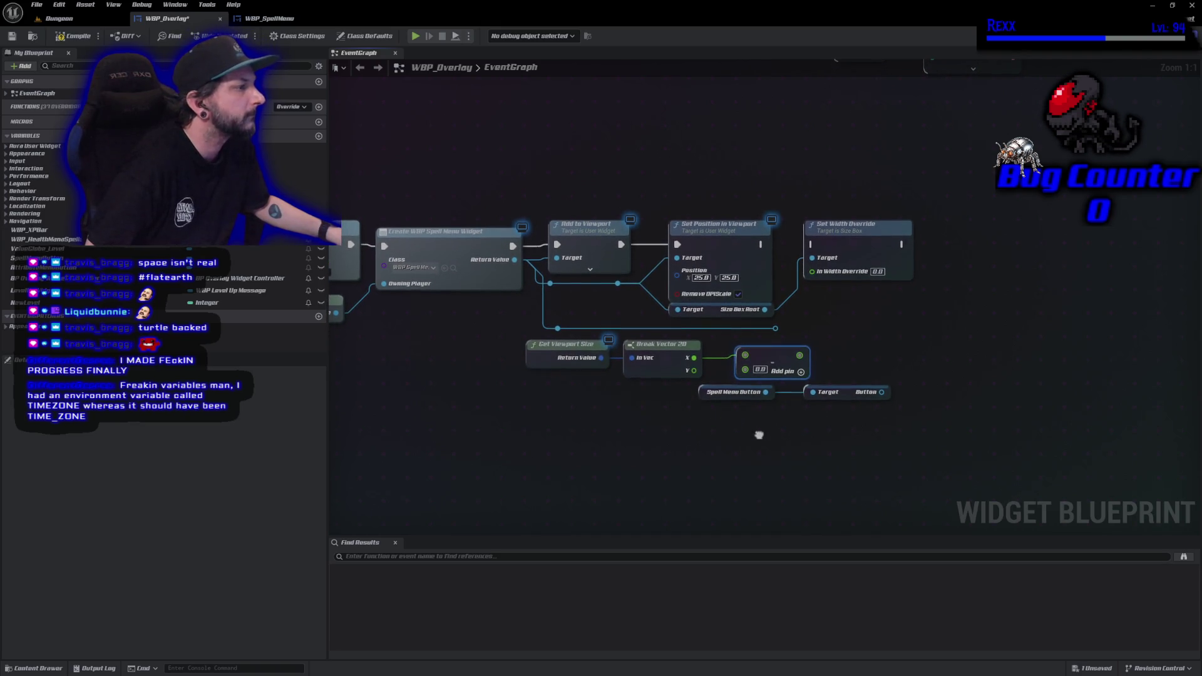
{"action": "left_click", "coordinate": [856, 244]}
{"action": "key", "text": "Delete"}
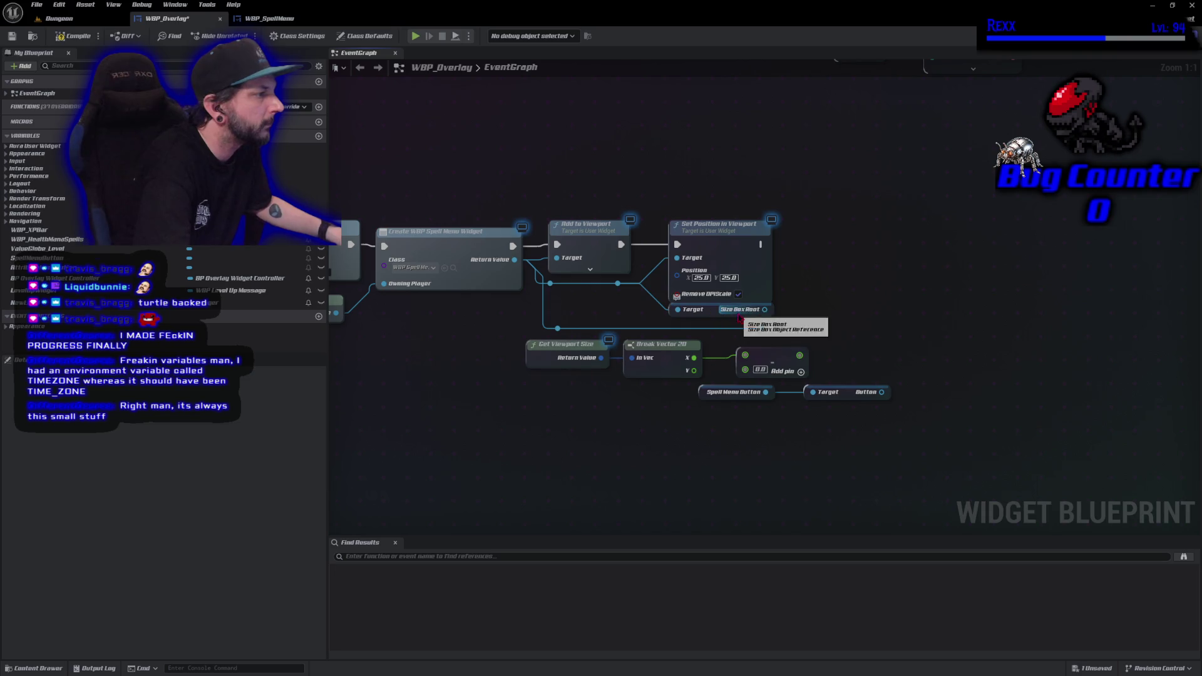
Get the spell menu Size Box Root's width override and wire it into Subtract's B pin.
{"action": "mouse_move", "coordinate": [714, 312]}
{"action": "left_mouse_down"}
{"action": "mouse_move", "coordinate": [586, 324]}
{"action": "mouse_move", "coordinate": [553, 442]}
{"action": "mouse_move", "coordinate": [614, 433]}
{"action": "mouse_move", "coordinate": [551, 310]}
{"action": "mouse_move", "coordinate": [554, 290]}
{"action": "mouse_move", "coordinate": [514, 260]}
{"action": "left_mouse_up"}
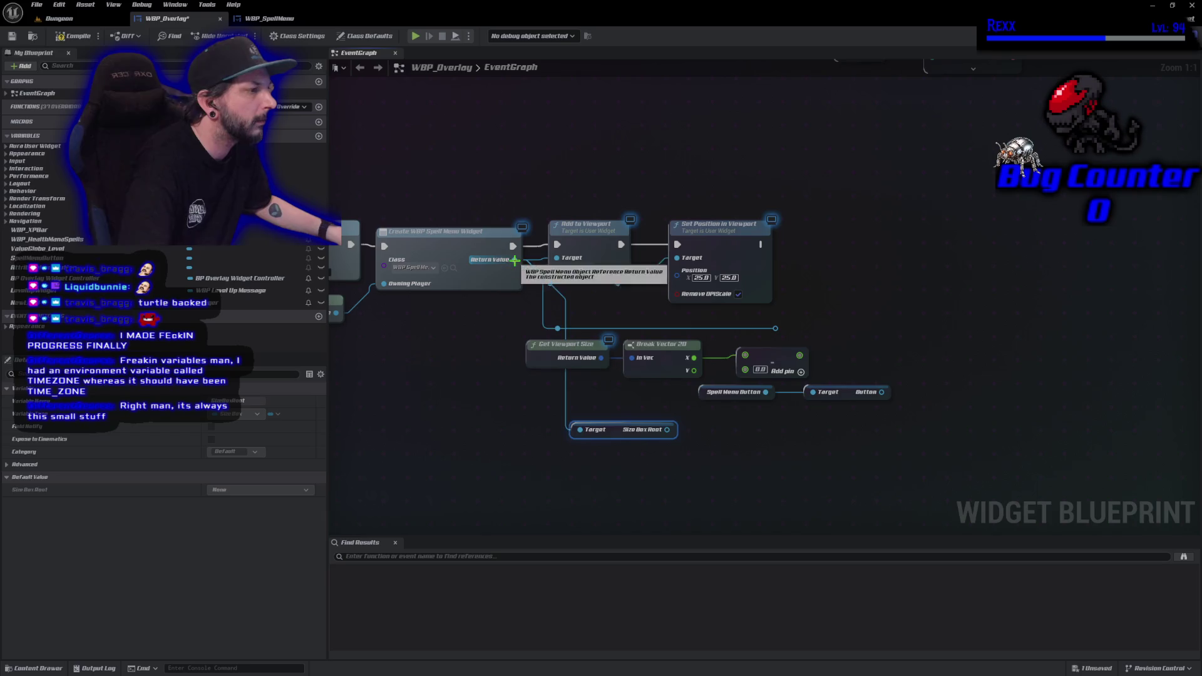
{"action": "mouse_move", "coordinate": [615, 436]}
{"action": "left_mouse_down"}
{"action": "mouse_move", "coordinate": [578, 421]}
{"action": "mouse_move", "coordinate": [654, 422]}
{"action": "left_mouse_up"}
{"action": "type", "text": "get"}
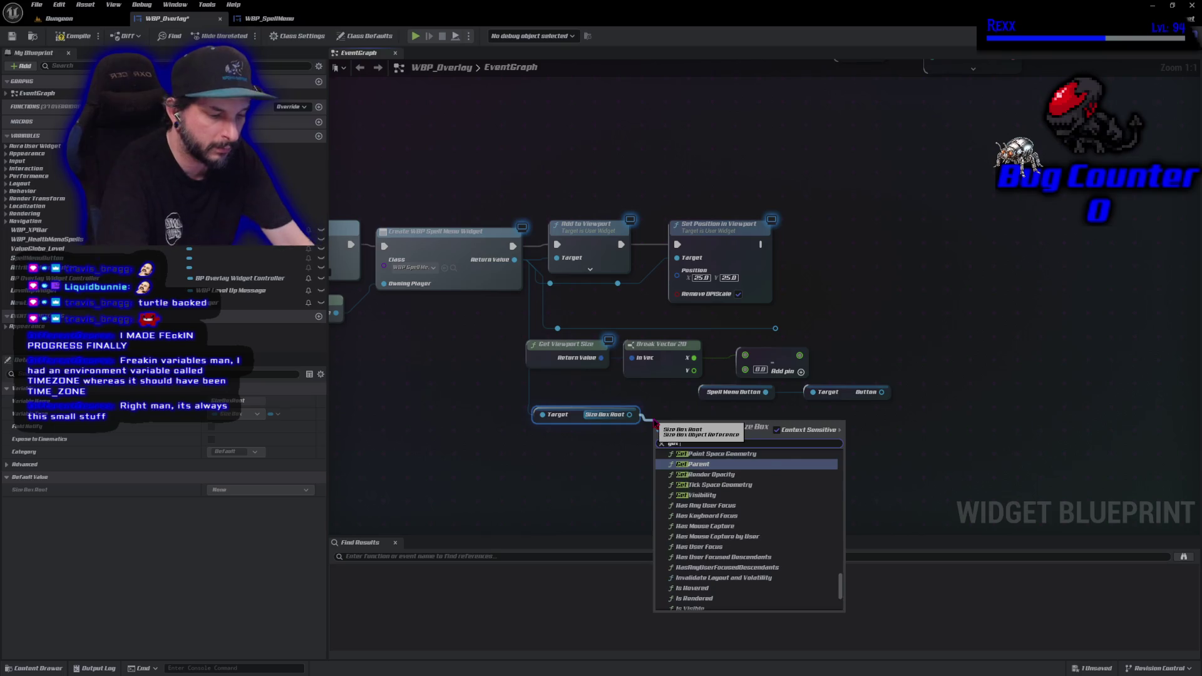
{"action": "type", "text": " width"}
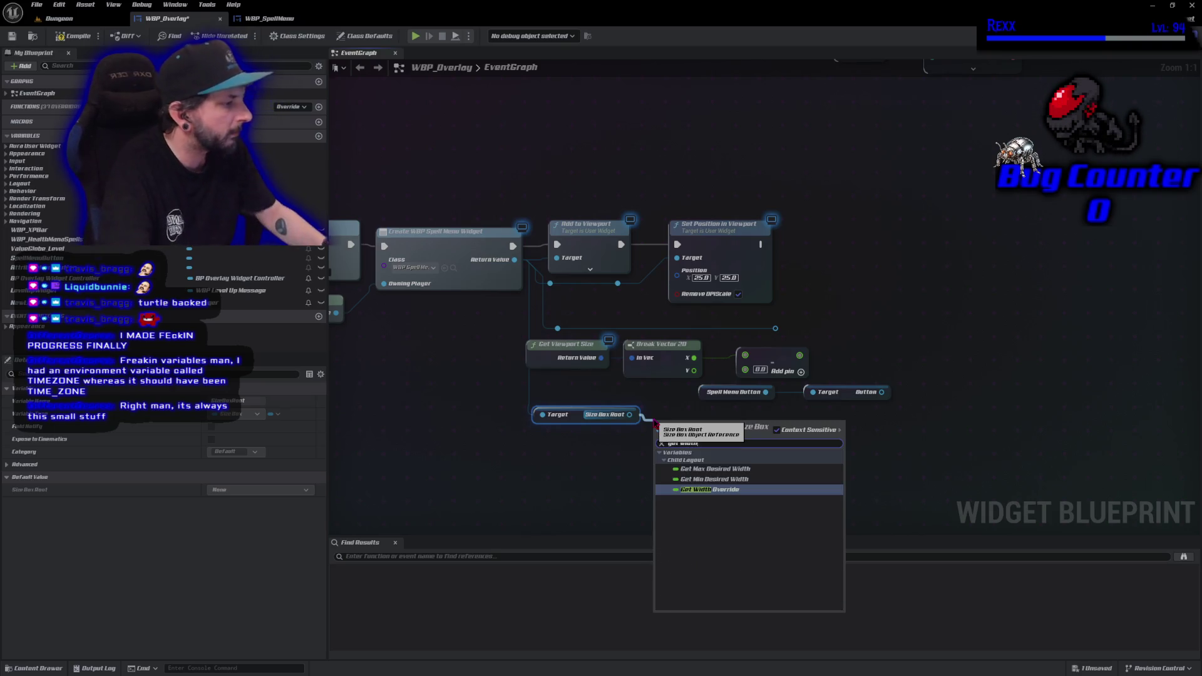
{"action": "key", "text": "Return"}
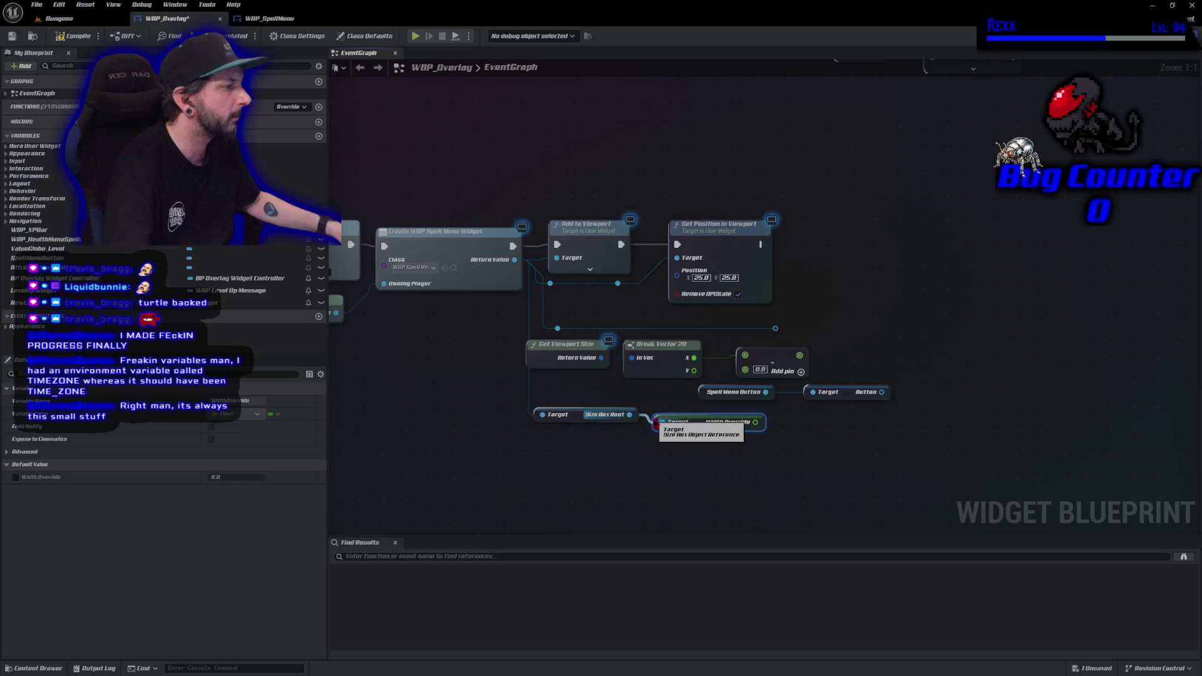
{"action": "mouse_move", "coordinate": [756, 422]}
{"action": "left_mouse_down"}
{"action": "mouse_move", "coordinate": [811, 401]}
{"action": "mouse_move", "coordinate": [746, 371]}
{"action": "left_mouse_up"}
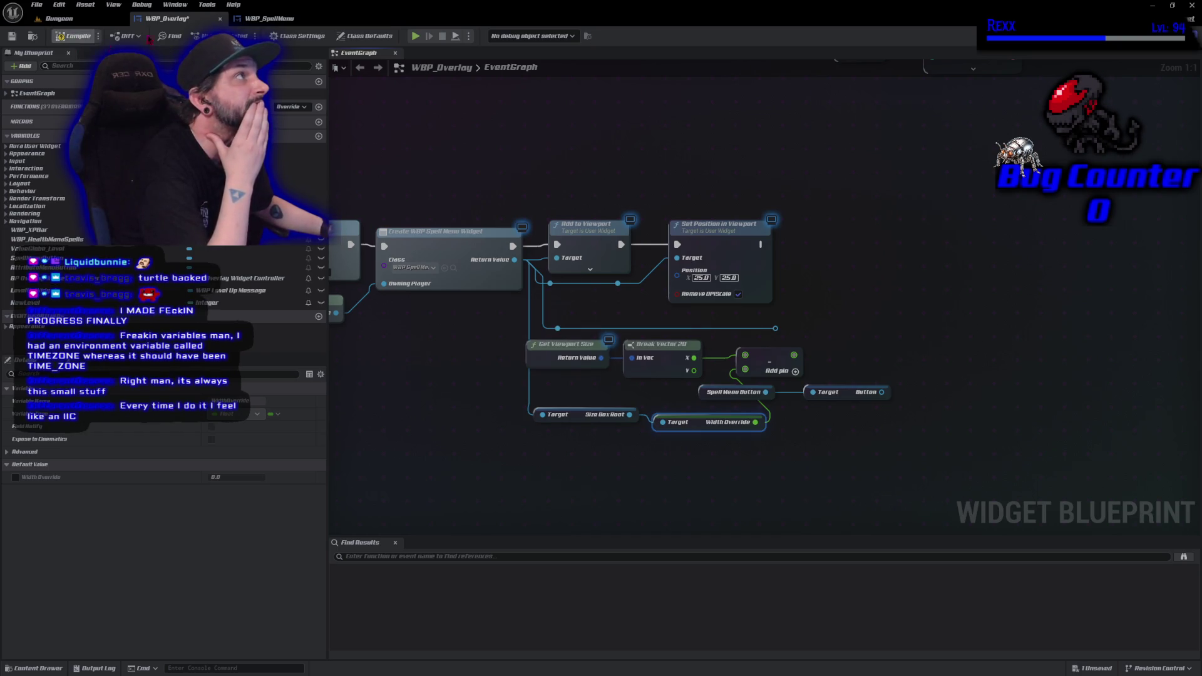
Split Set Position in Viewport's Position pin, wire the width subtraction into Position X, and compile.
{"action": "key", "text": "ctrl+s"}
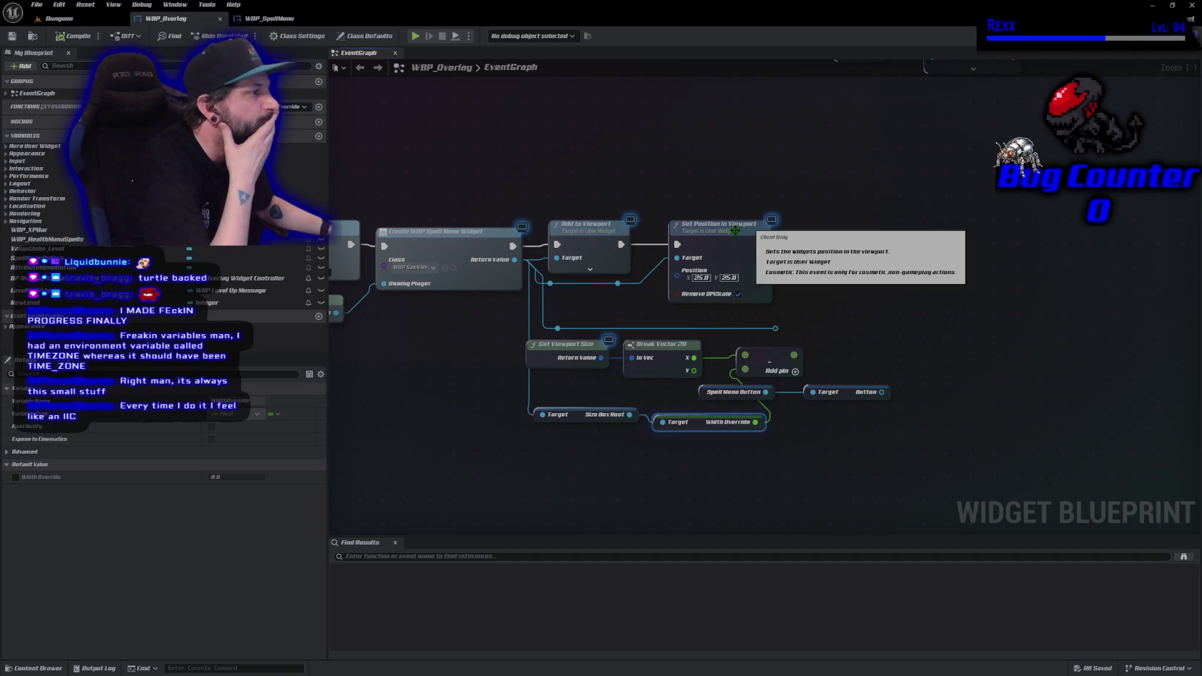
{"action": "left_click_drag", "start_coordinate": [748, 239], "coordinate": [935, 239]}
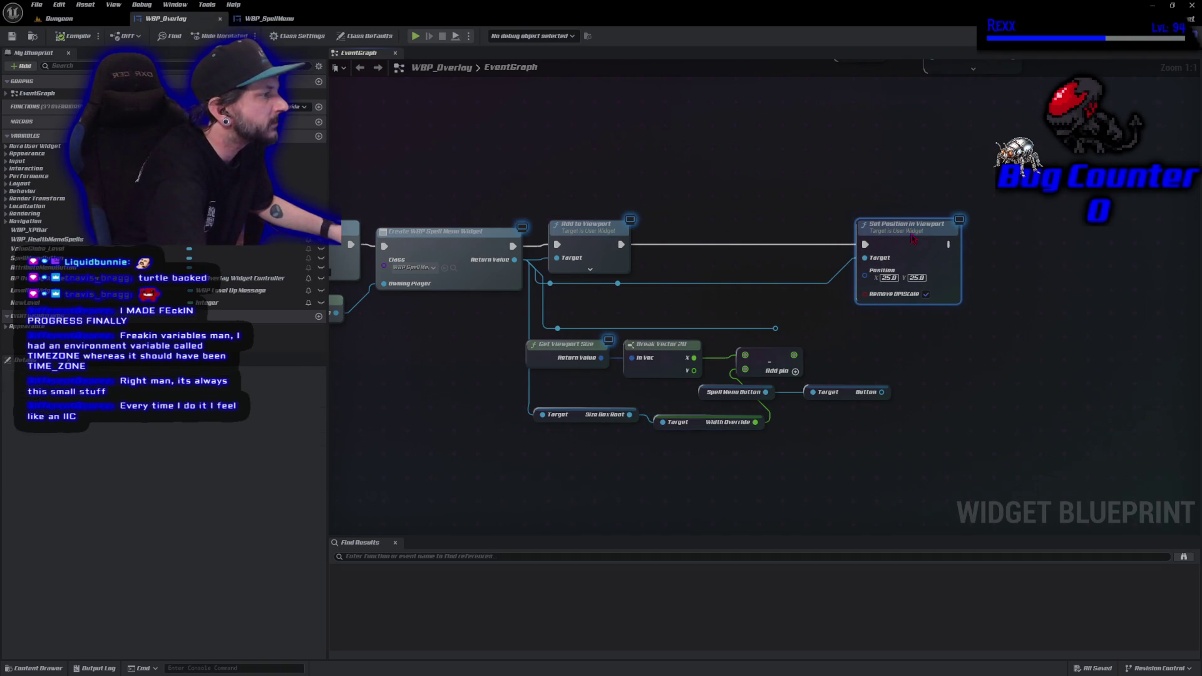
{"action": "right_click", "coordinate": [863, 274]}
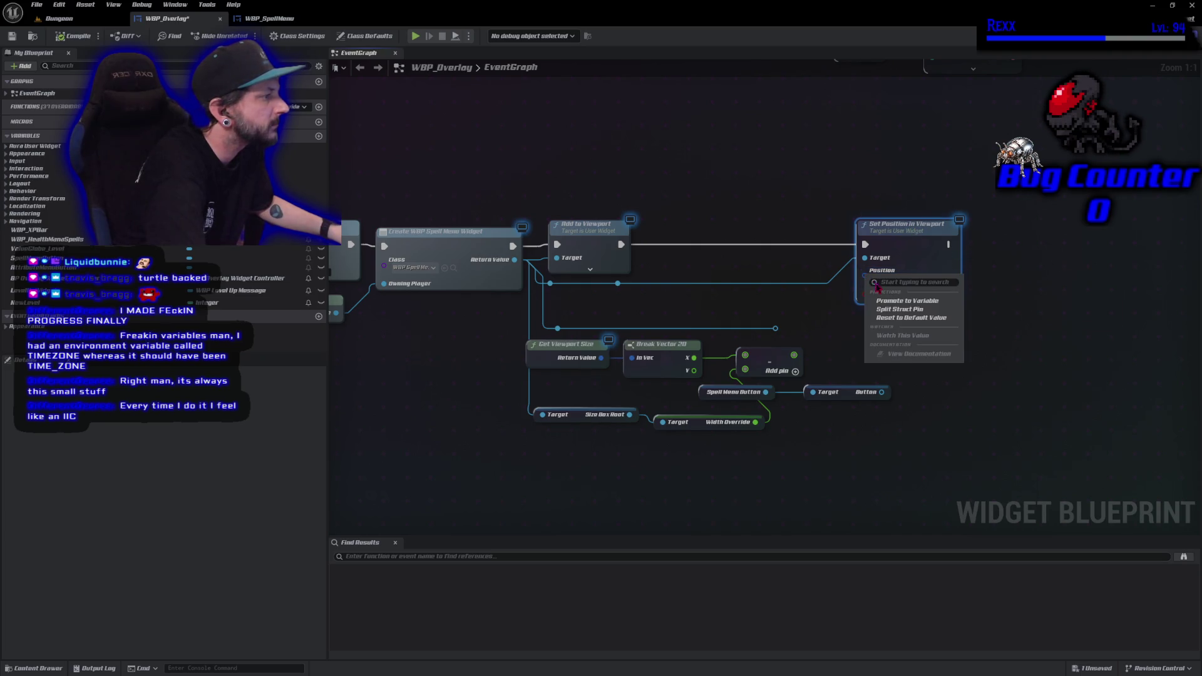
{"action": "left_click", "coordinate": [893, 313]}
{"action": "left_click_drag", "start_coordinate": [921, 244], "coordinate": [936, 244]}
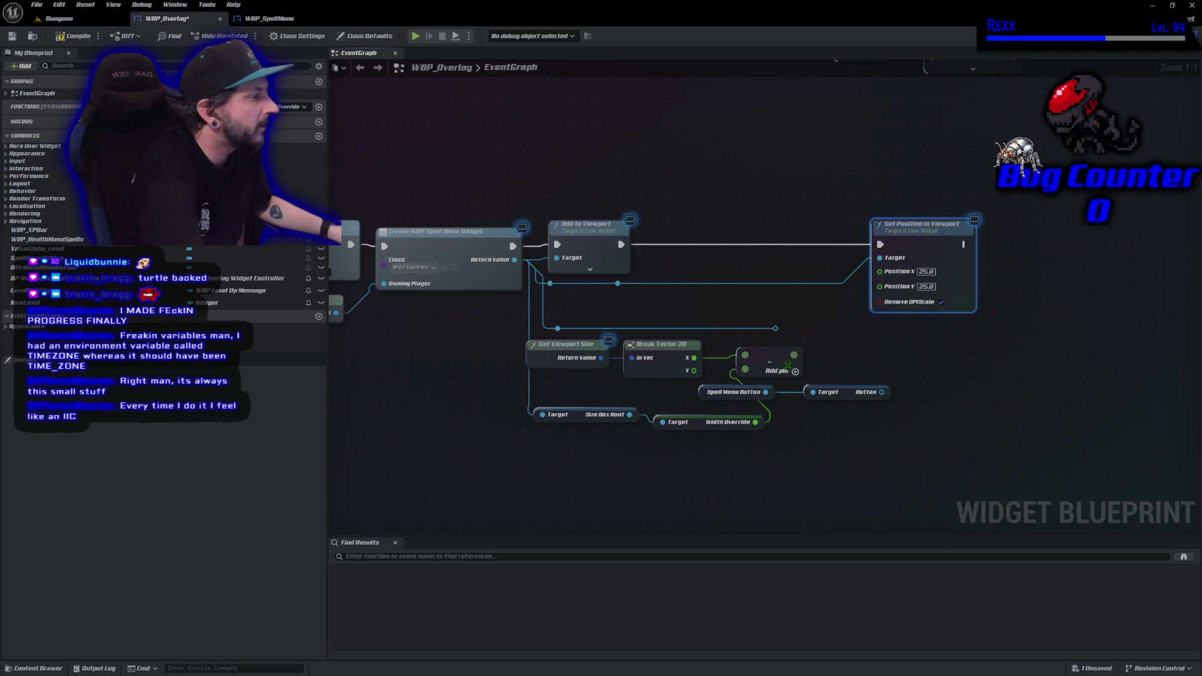
{"action": "left_click_drag", "start_coordinate": [794, 355], "coordinate": [880, 272]}
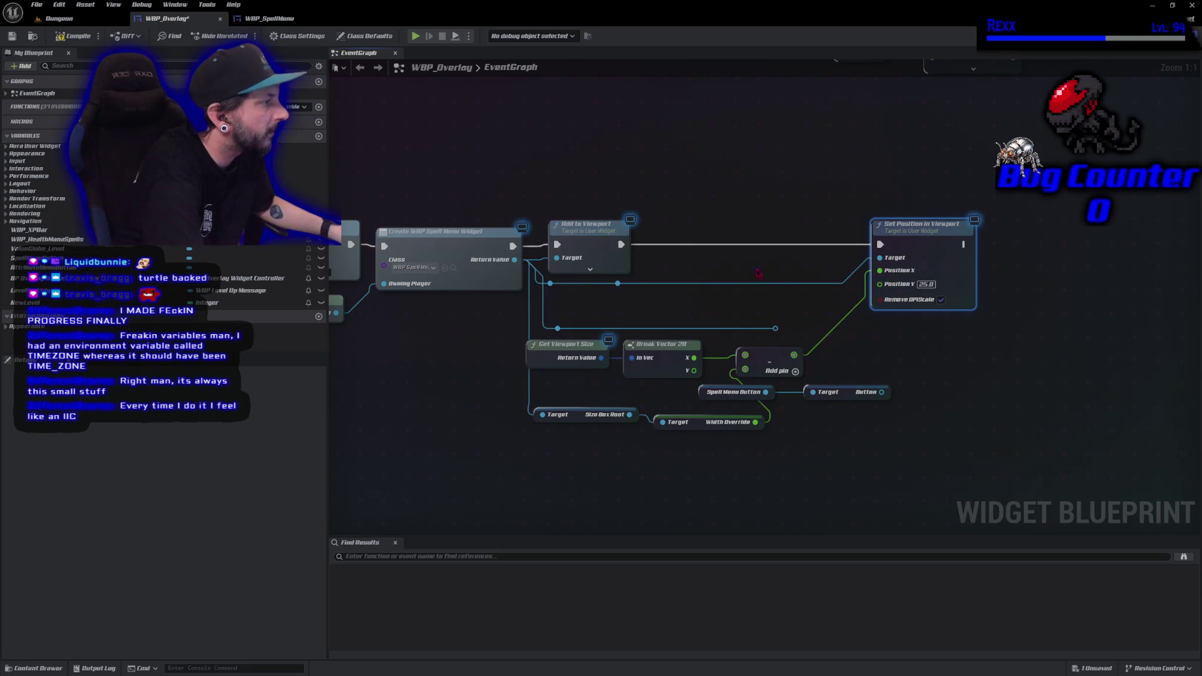
{"action": "left_click", "coordinate": [76, 40]}
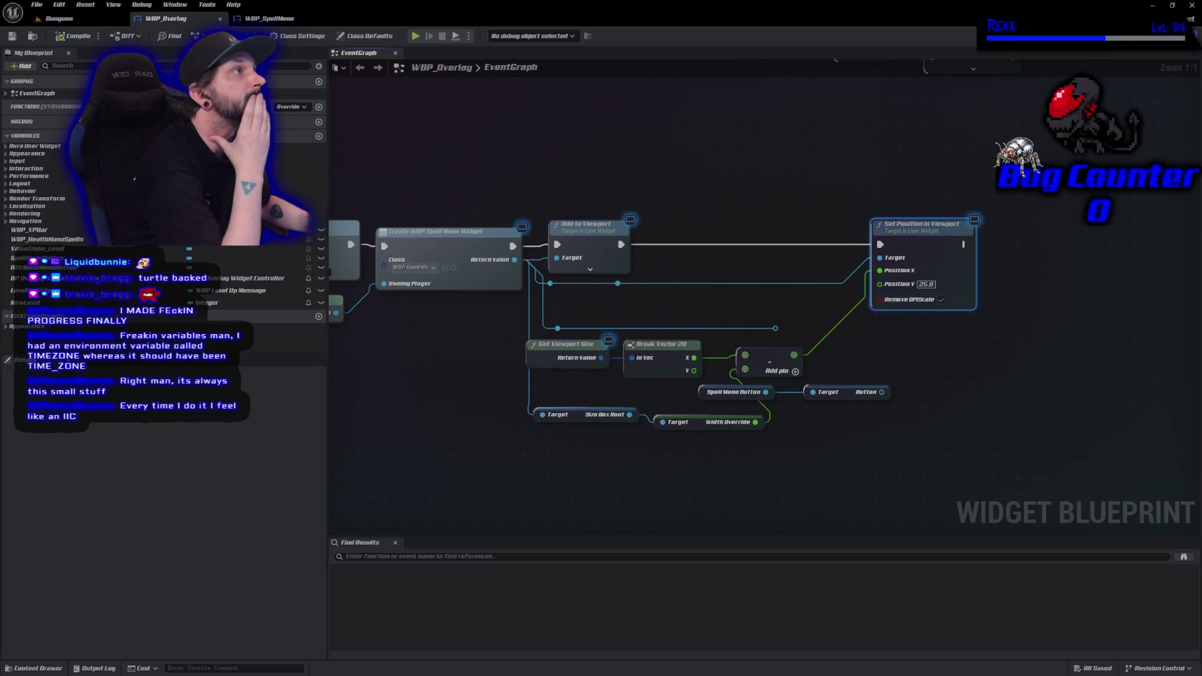
Feed viewport Y minus Get Height Override into Position Y via a duplicated Subtract, compile, and play.
{"action": "left_click_drag", "start_coordinate": [630, 418], "coordinate": [639, 459]}
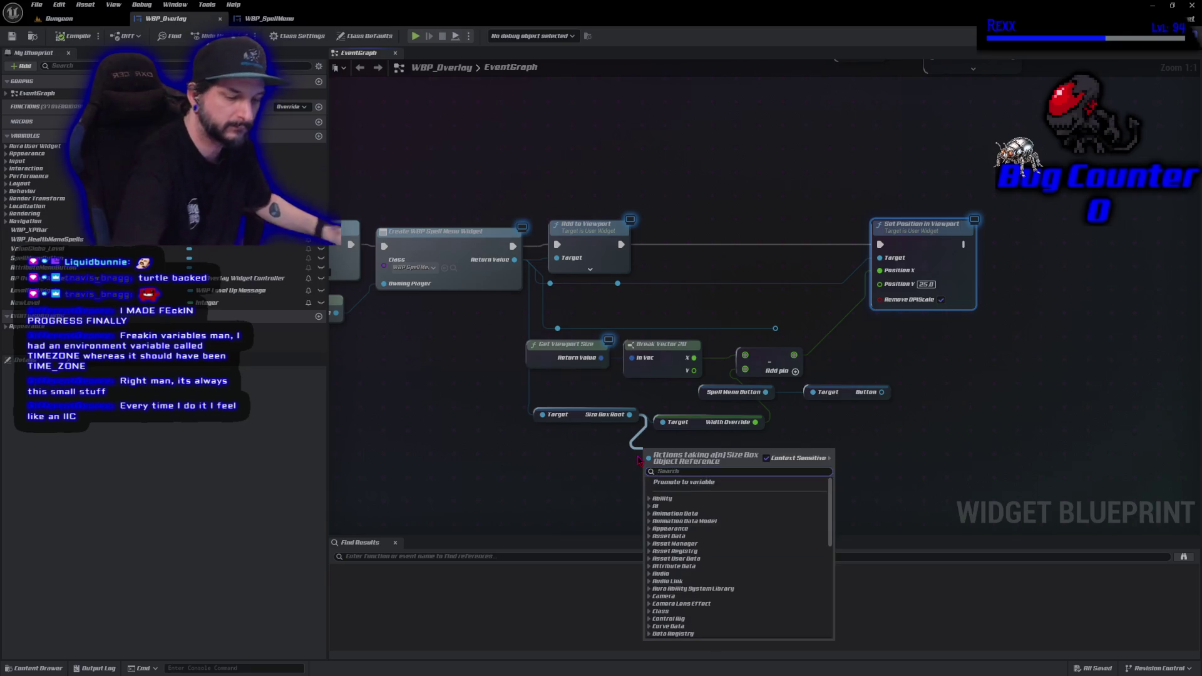
{"action": "type", "text": "get hie"}
{"action": "key", "text": "BackSpace"}
{"action": "key", "text": "BackSpace"}
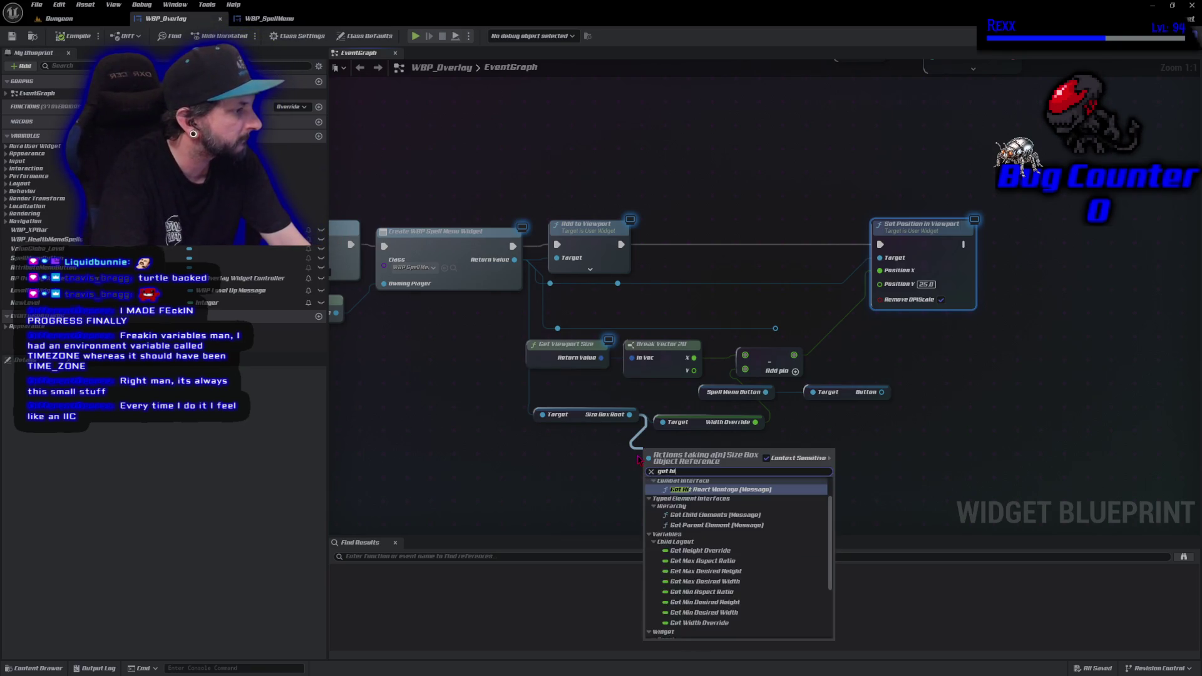
{"action": "type", "text": "e"}
{"action": "key", "text": "Up"}
{"action": "key", "text": "Up"}
{"action": "key", "text": "Up"}
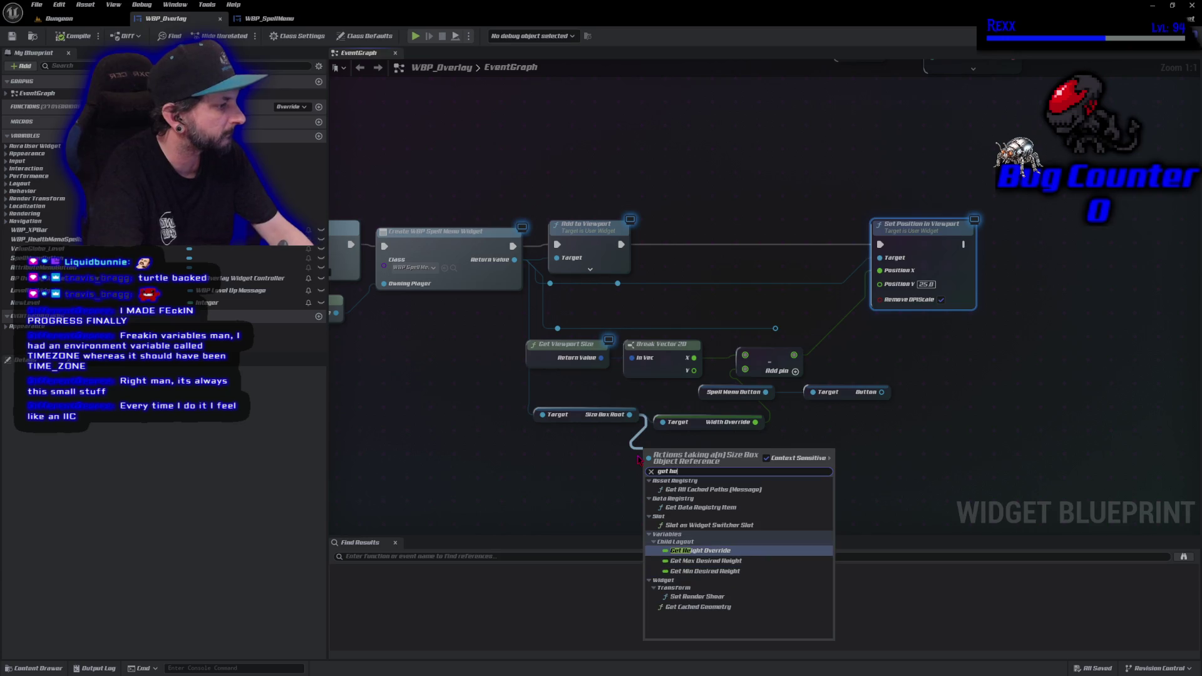
{"action": "key", "text": "Return"}
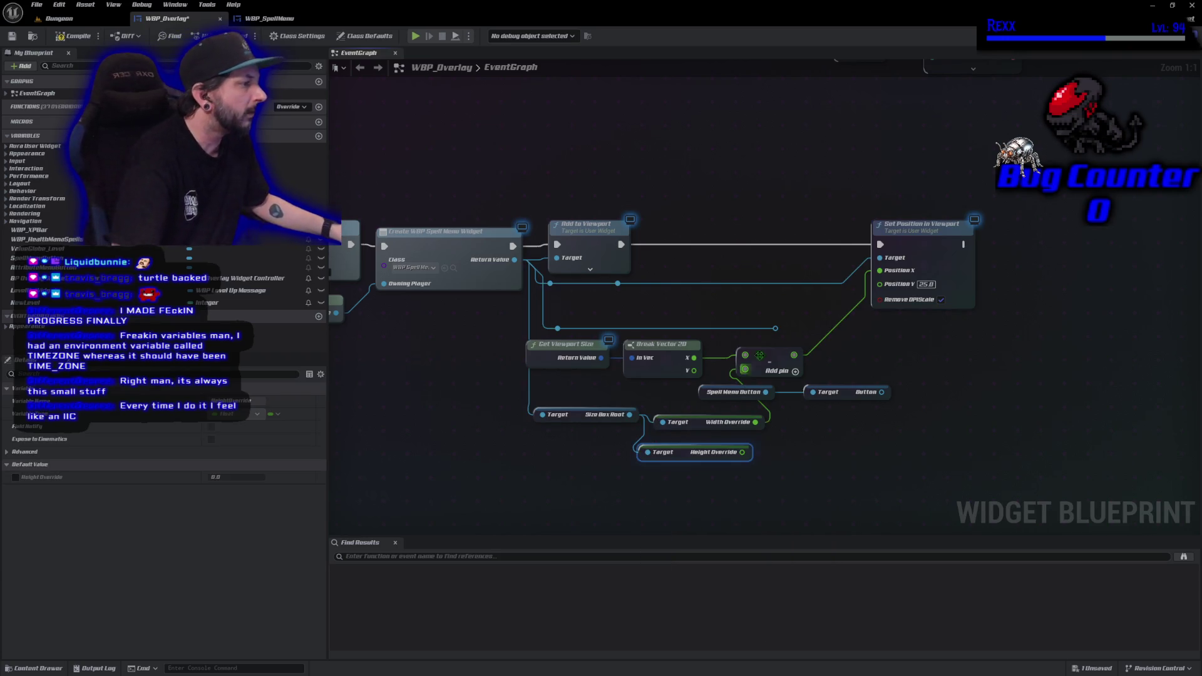
{"action": "left_click", "coordinate": [760, 355]}
{"action": "key", "text": "ctrl+d"}
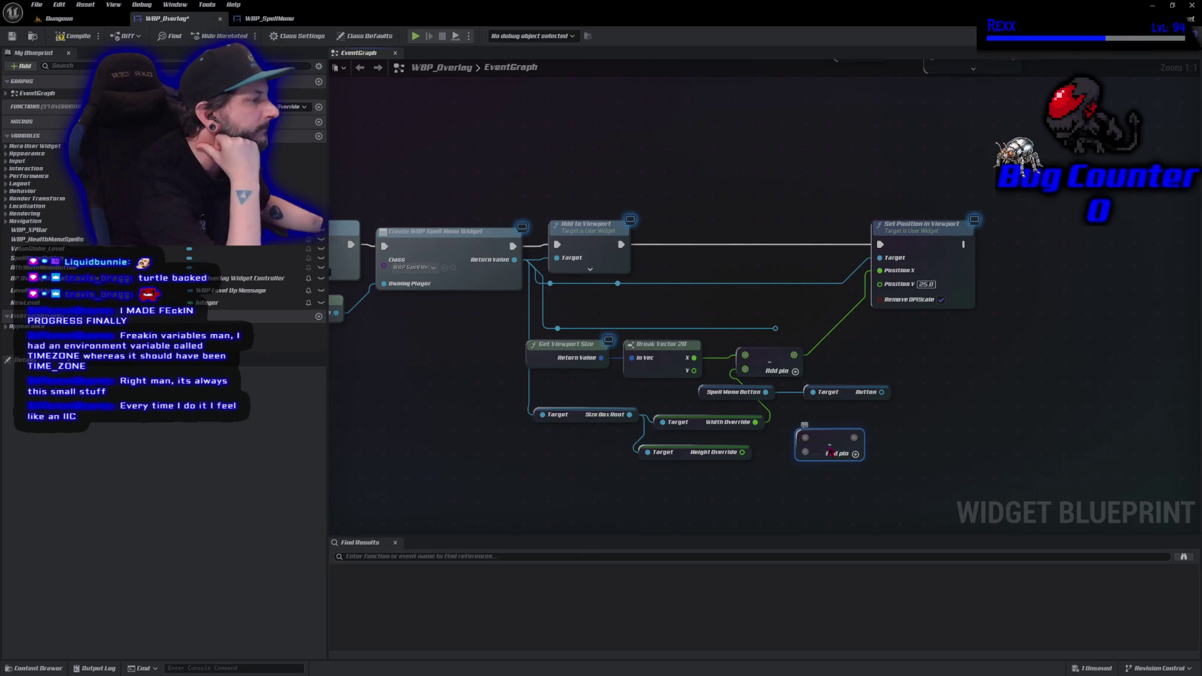
{"action": "left_click_drag", "start_coordinate": [829, 451], "coordinate": [820, 438]}
{"action": "mouse_move", "coordinate": [693, 370]}
{"action": "left_mouse_down"}
{"action": "mouse_move", "coordinate": [791, 423]}
{"action": "mouse_move", "coordinate": [756, 457]}
{"action": "mouse_move", "coordinate": [742, 452]}
{"action": "left_mouse_up"}
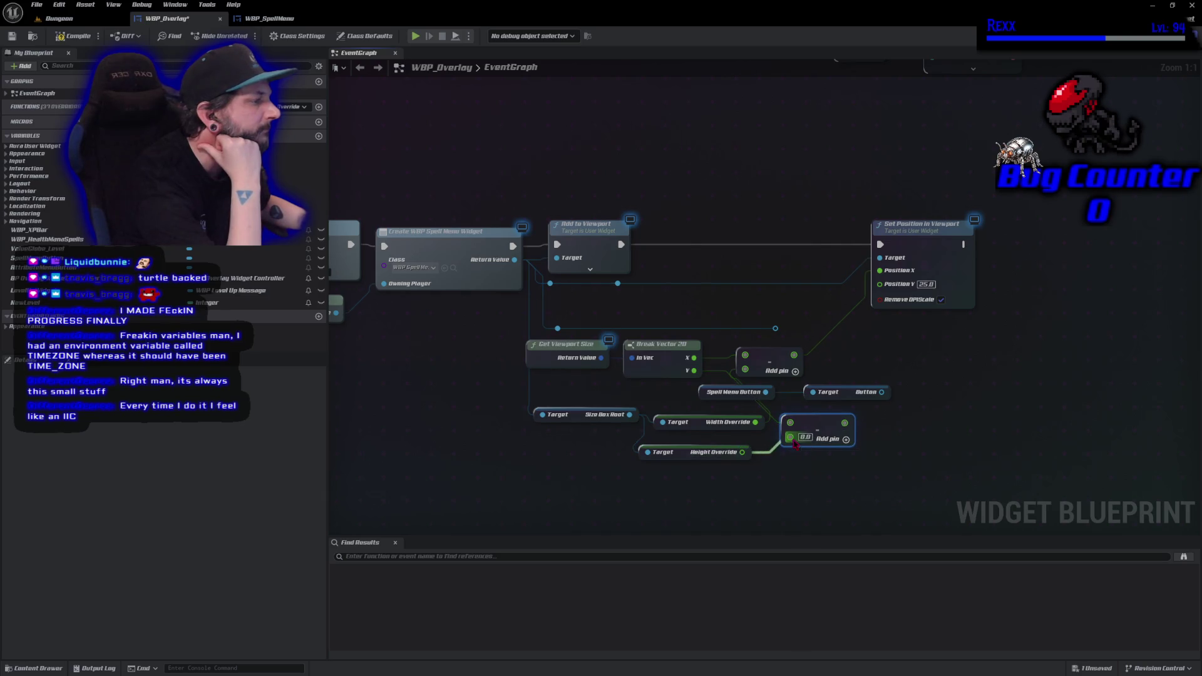
{"action": "left_click_drag", "start_coordinate": [839, 423], "coordinate": [882, 285]}
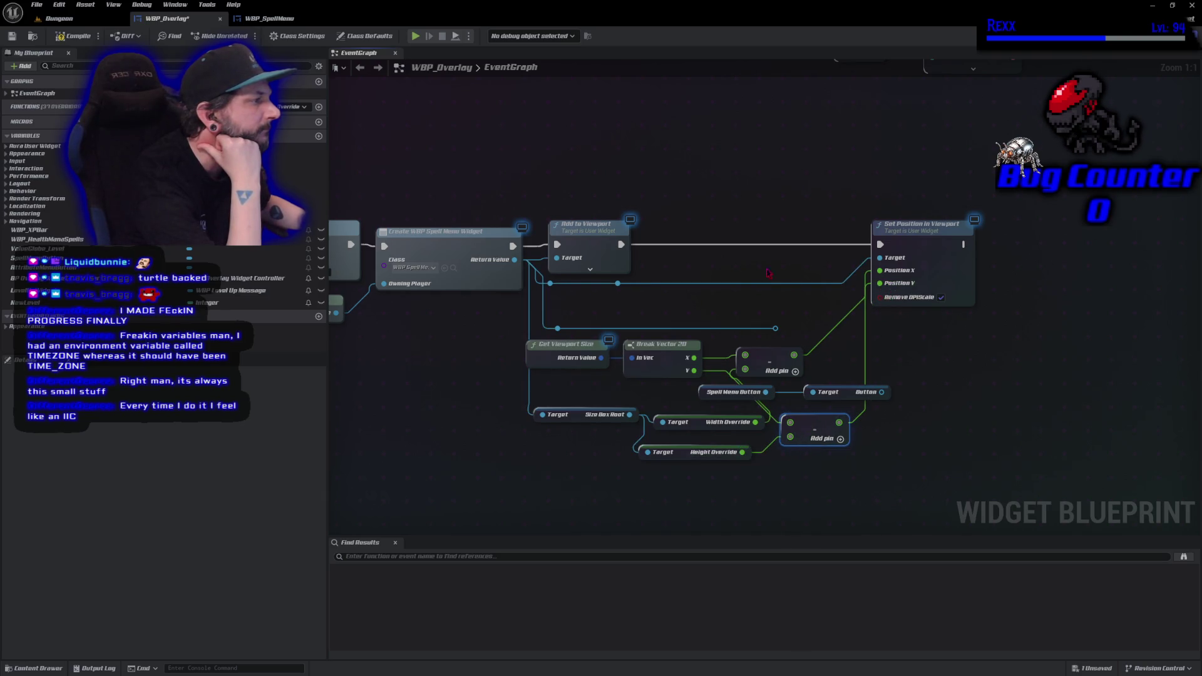
{"action": "left_click", "coordinate": [72, 36]}
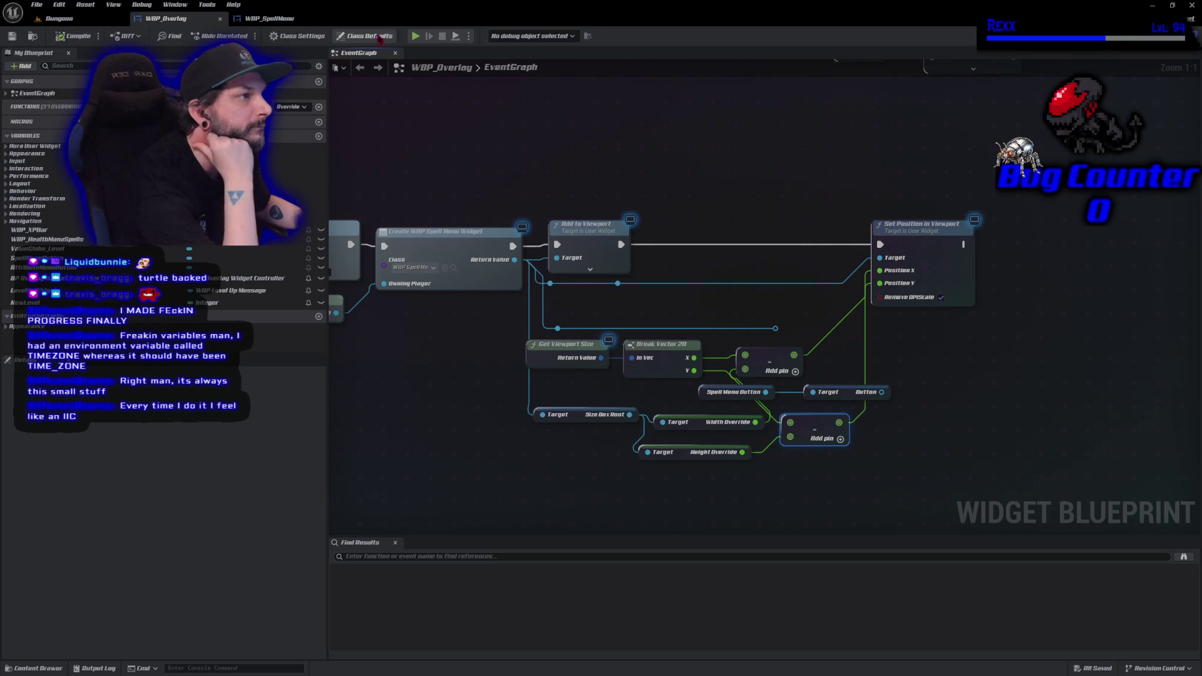
{"action": "left_click", "coordinate": [416, 36]}
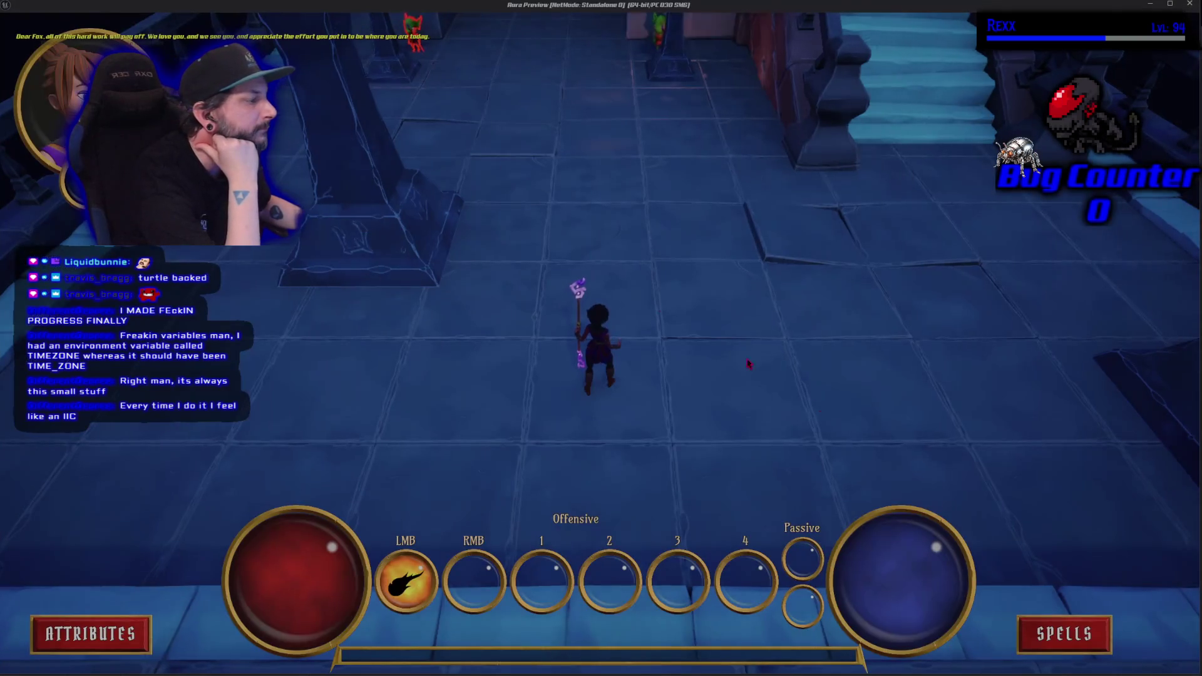
Open the Abilities spell menu in game, then replay the Dungeon level to recheck it.
{"action": "left_click", "coordinate": [1088, 634]}
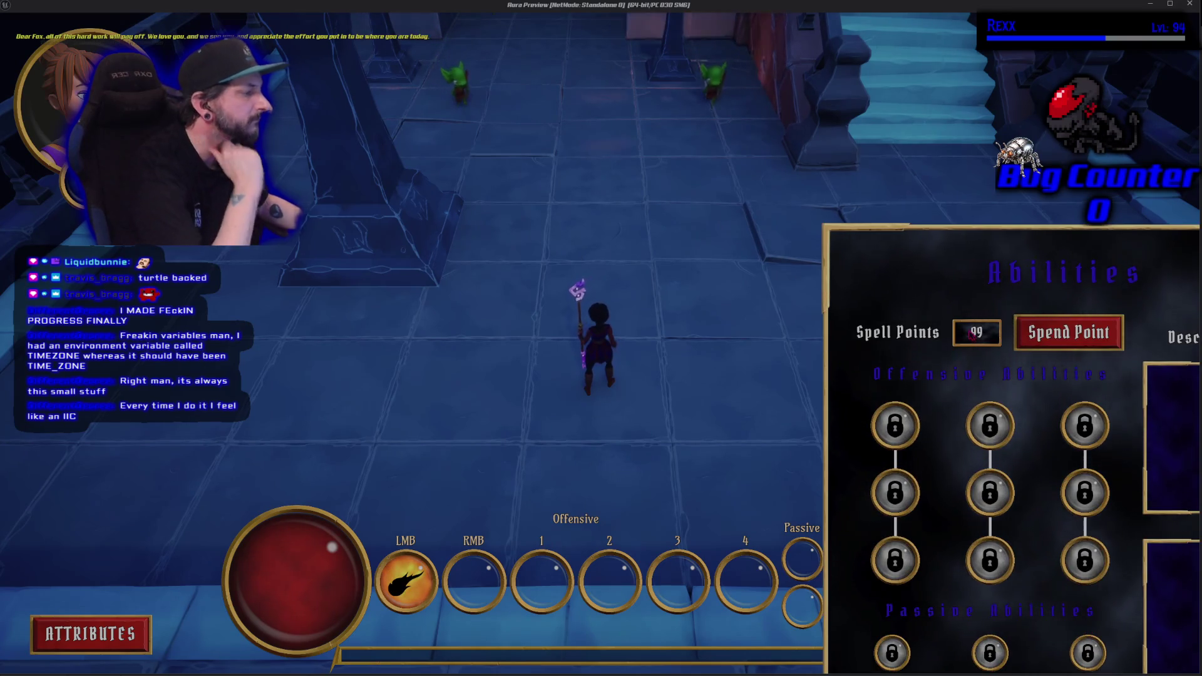
{"action": "key", "text": "Escape"}
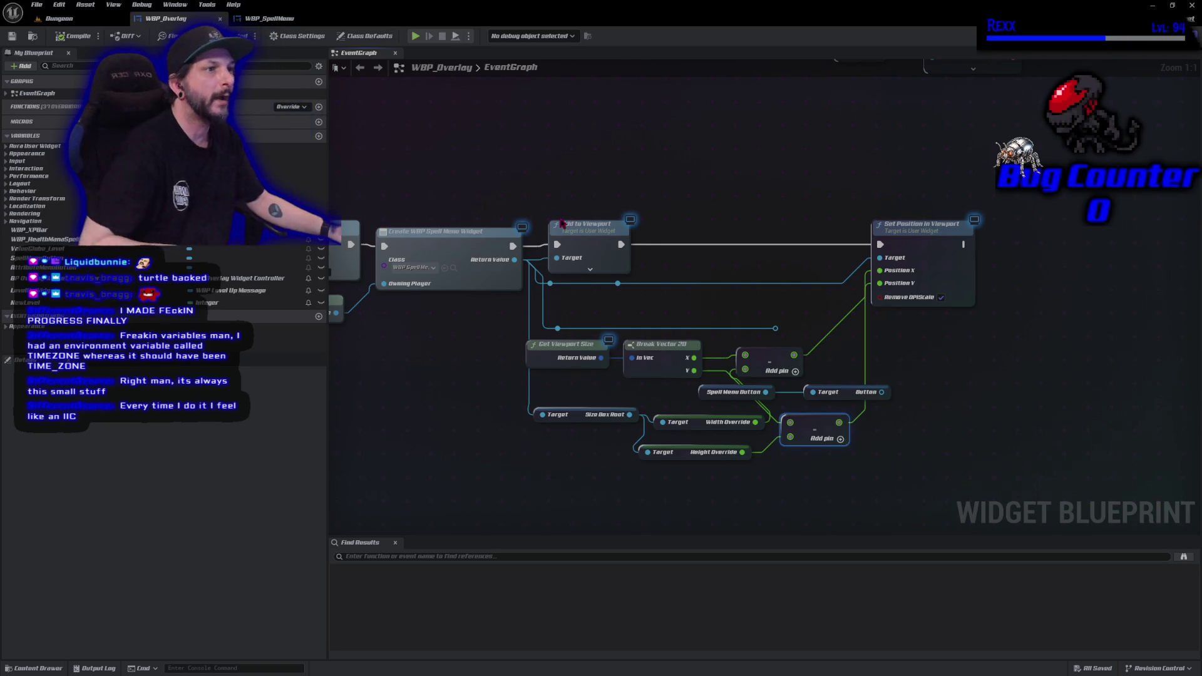
{"action": "left_click", "coordinate": [102, 20]}
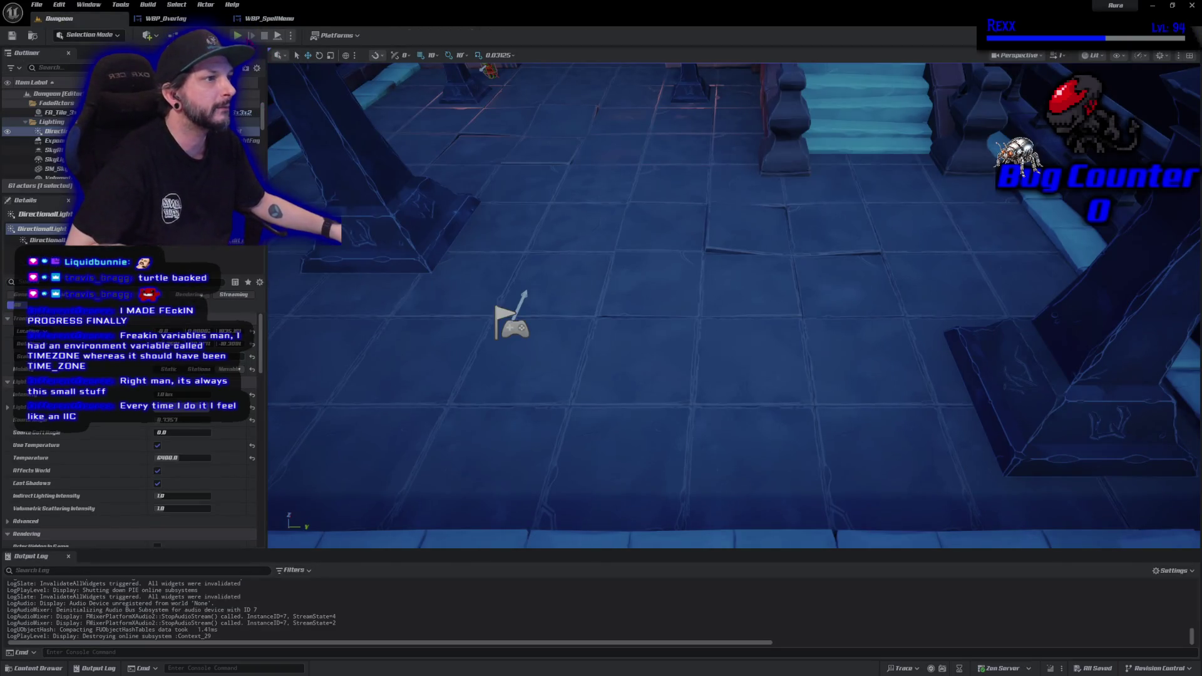
{"action": "key", "text": "alt+p"}
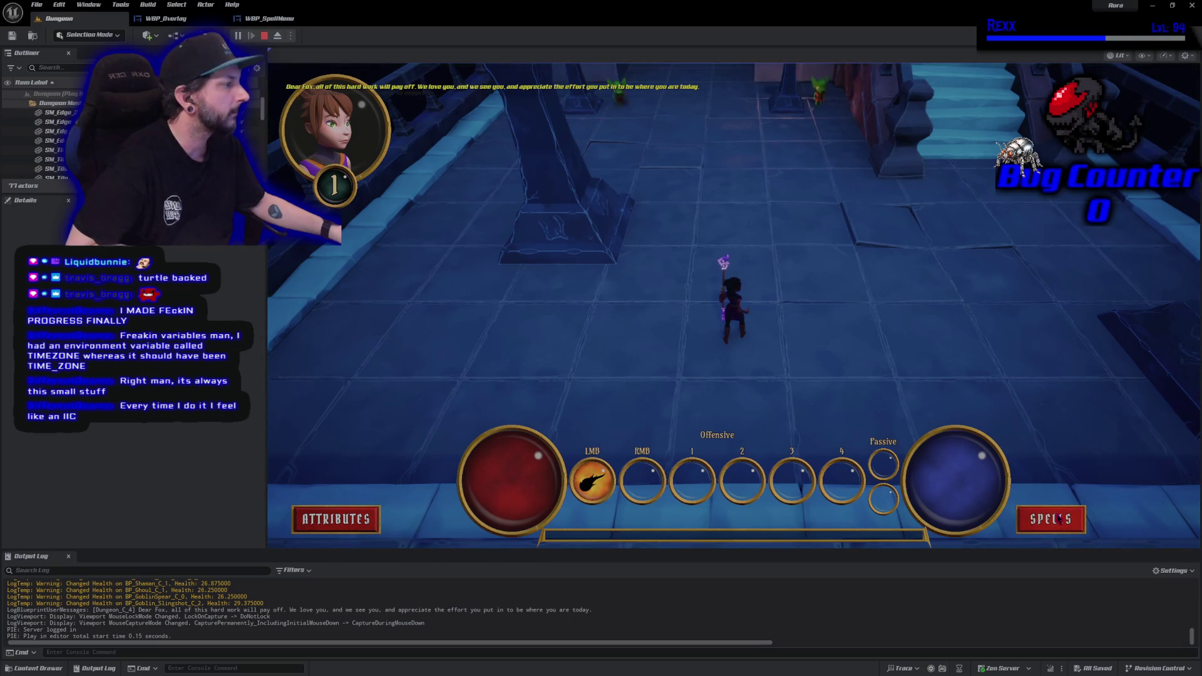
{"action": "left_click", "coordinate": [1058, 519]}
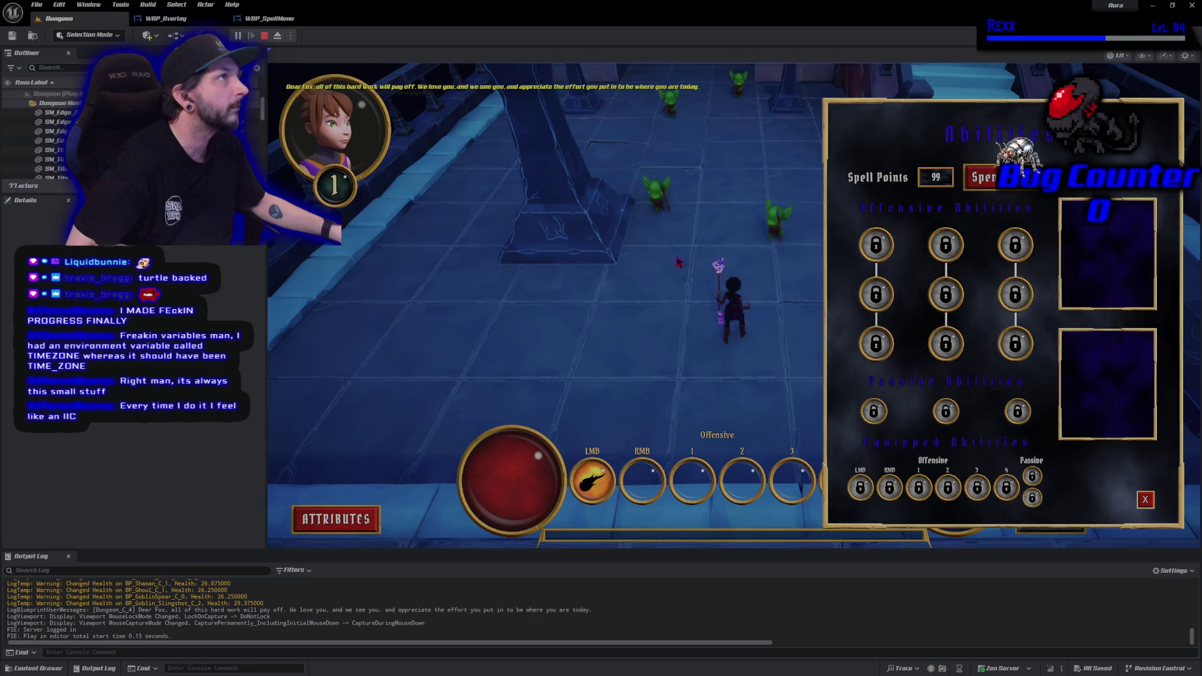
{"action": "left_click", "coordinate": [265, 36]}
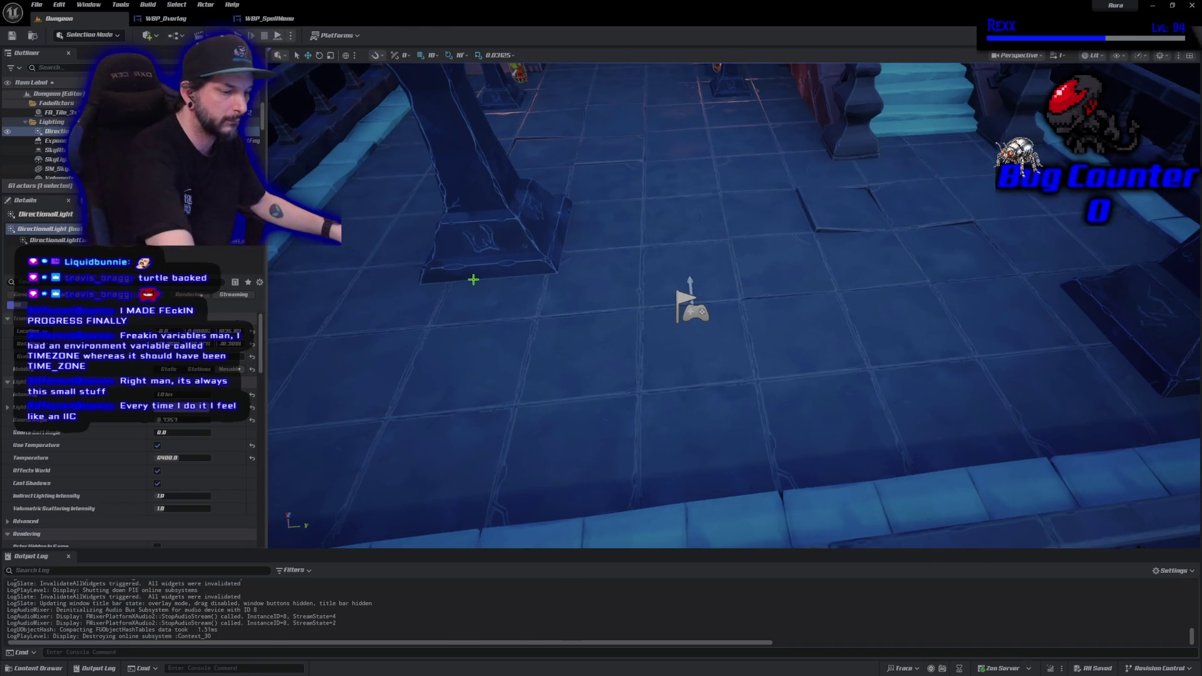
Replay in immersive fullscreen, open the spell menu, then stop and restore the editor panels.
{"action": "key", "text": "F11"}
{"action": "key", "text": "alt+p"}
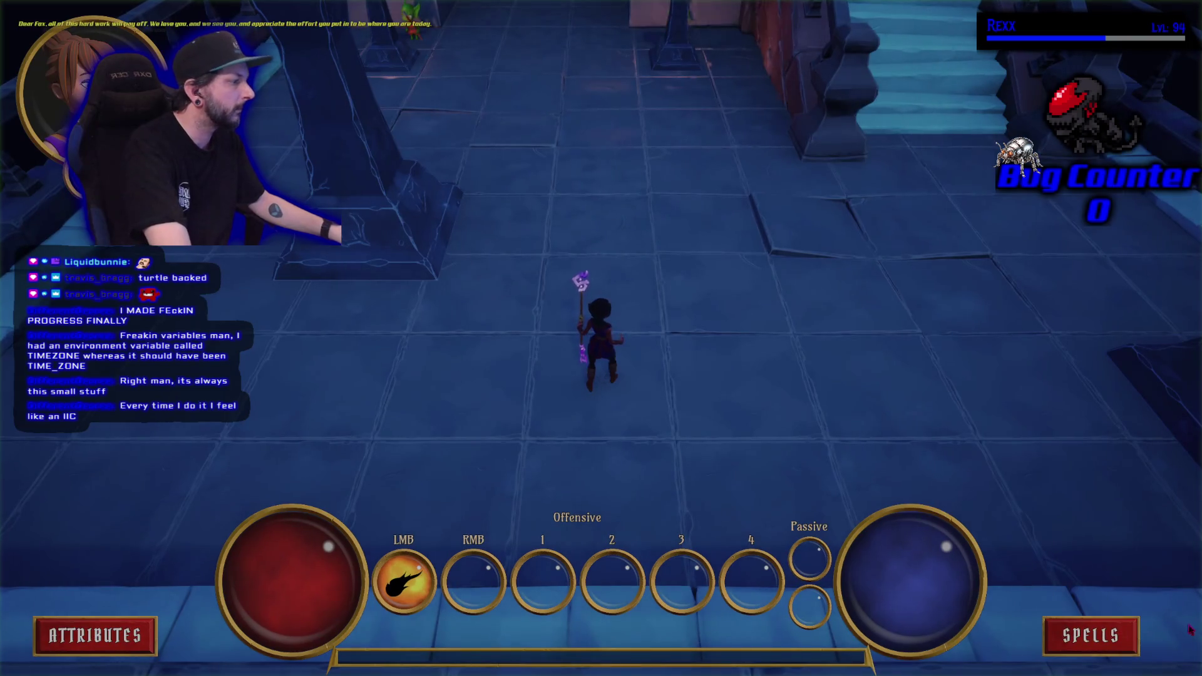
{"action": "left_click", "coordinate": [1100, 634]}
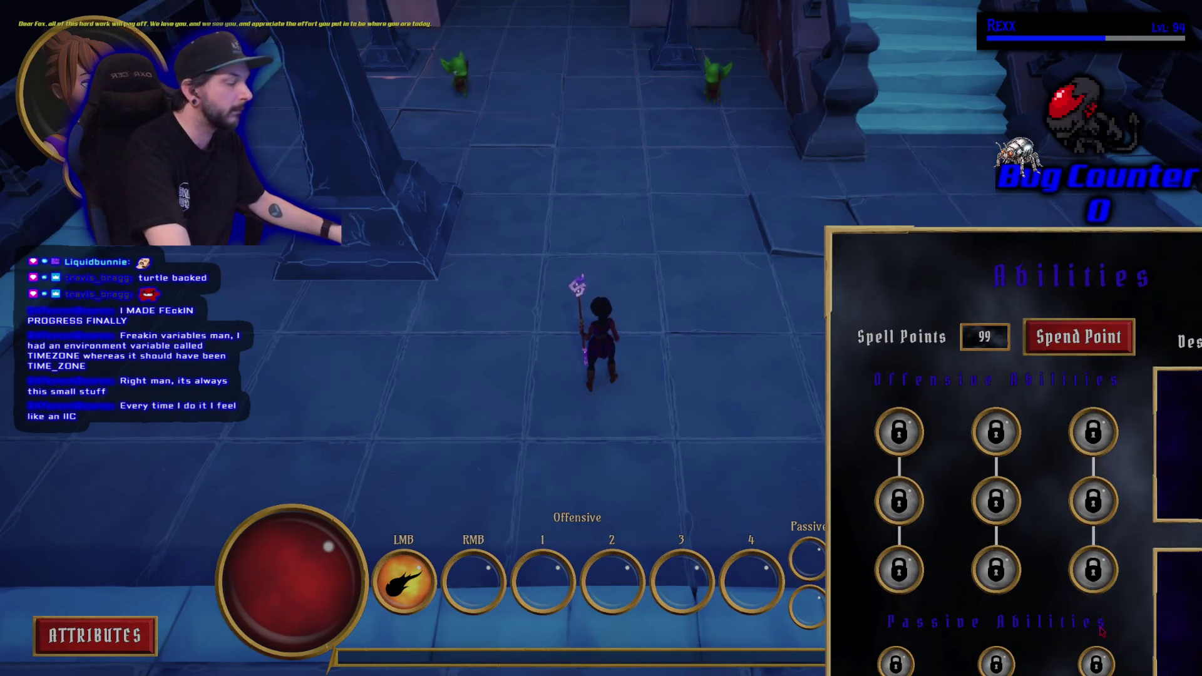
{"action": "key", "text": "Escape"}
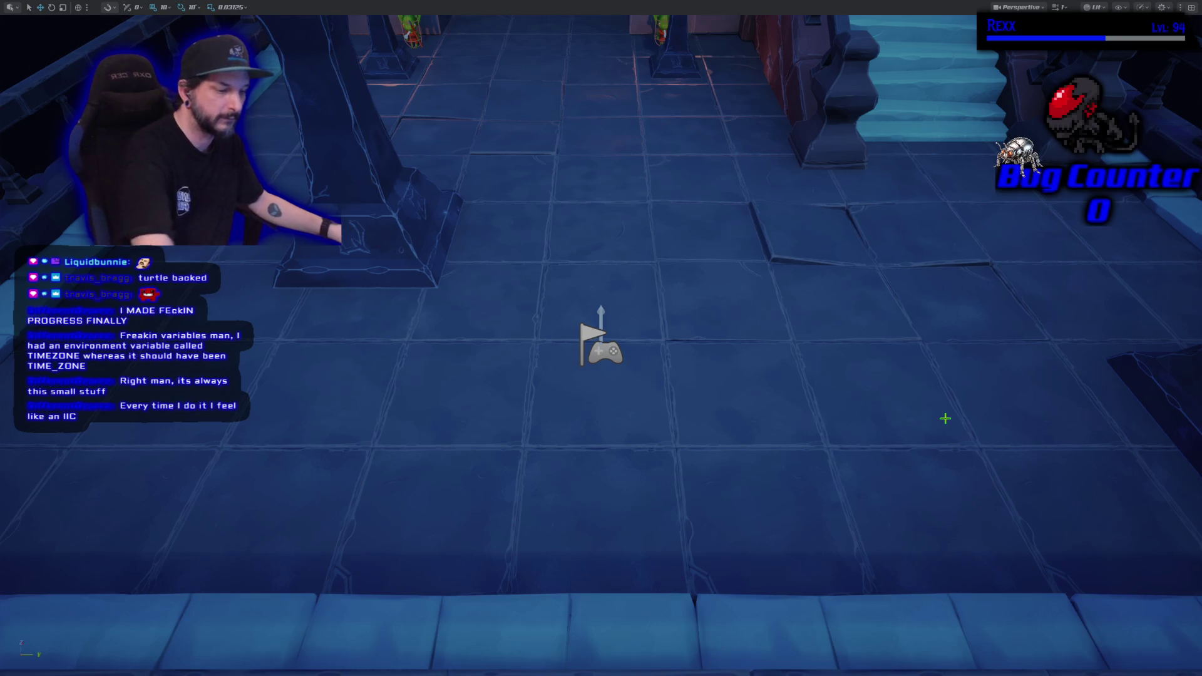
{"action": "key", "text": "F11"}
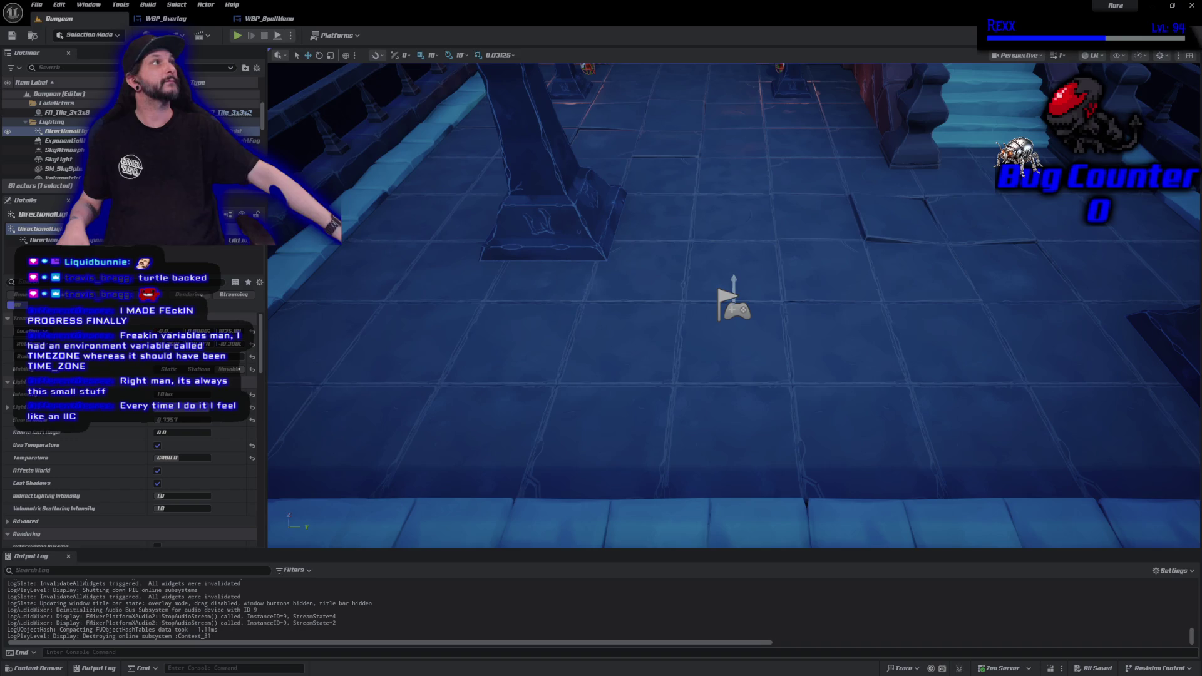
Back in WBP_Overlay's graph, undo the wire into Position Y so it reads 25.0.
{"action": "left_click", "coordinate": [270, 18]}
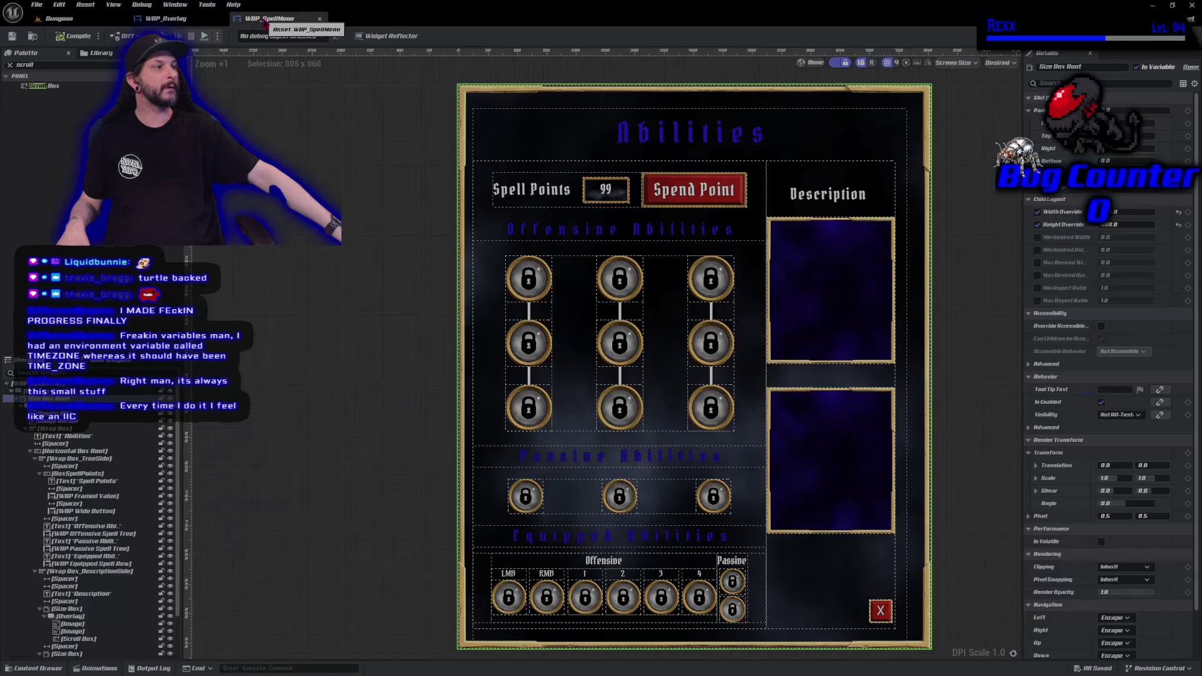
{"action": "left_click", "coordinate": [166, 18]}
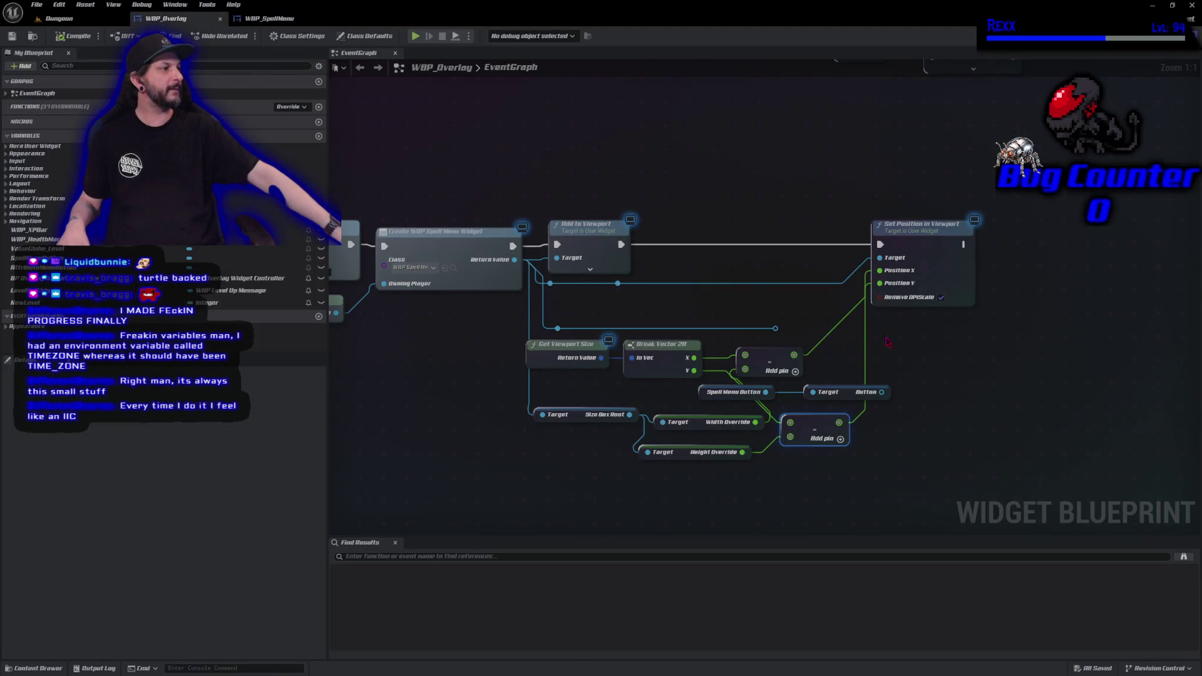
{"action": "right_click", "coordinate": [881, 283]}
{"action": "key", "text": "Escape"}
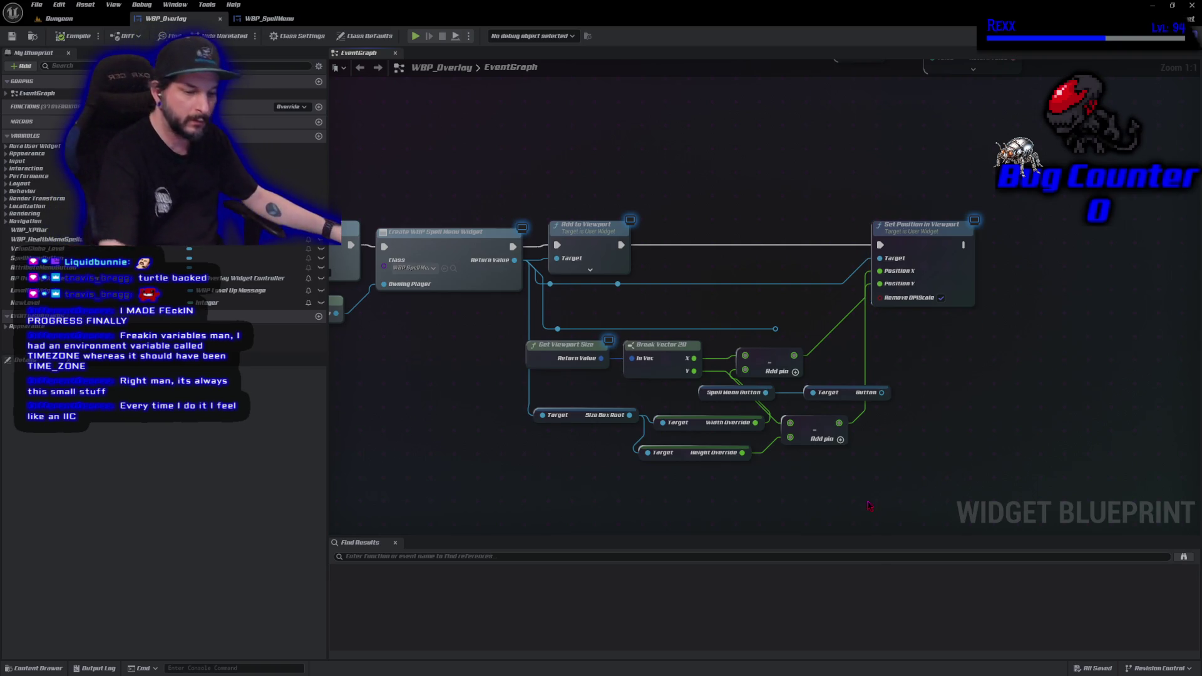
{"action": "key", "text": "ctrl+z"}
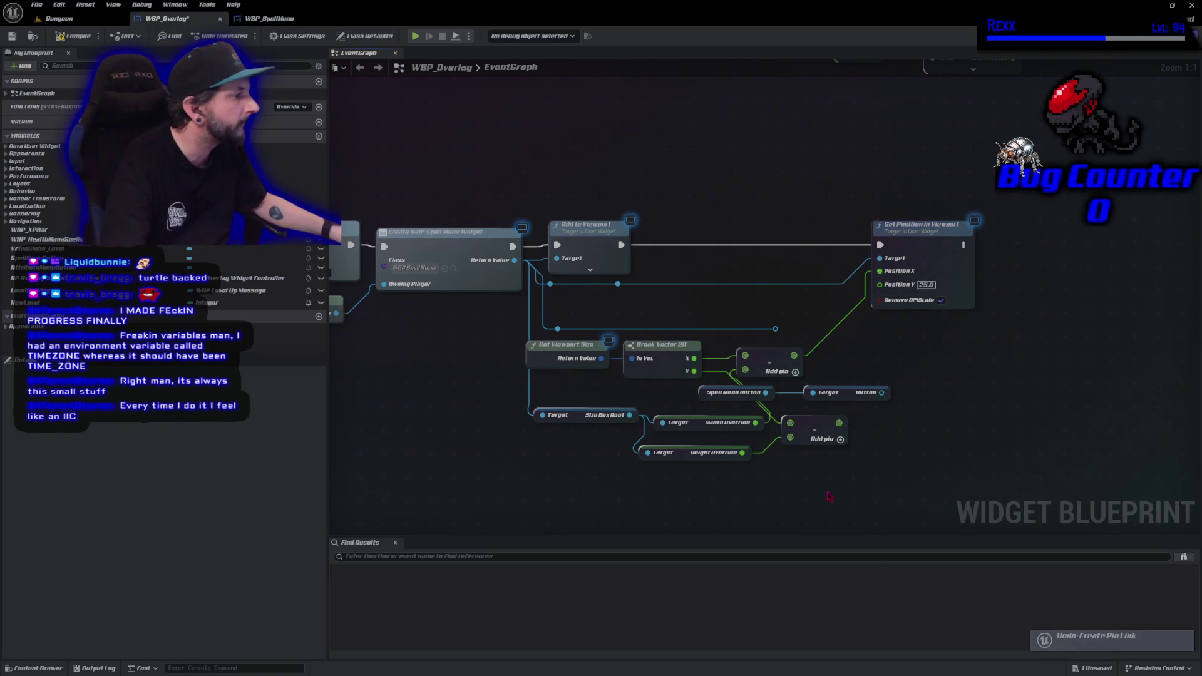
Delete the Height Override and Add nodes, then compile and save WBP_Overlay.
{"action": "mouse_move", "coordinate": [832, 512]}
{"action": "left_mouse_down"}
{"action": "mouse_move", "coordinate": [637, 456]}
{"action": "mouse_move", "coordinate": [719, 450]}
{"action": "left_mouse_up"}
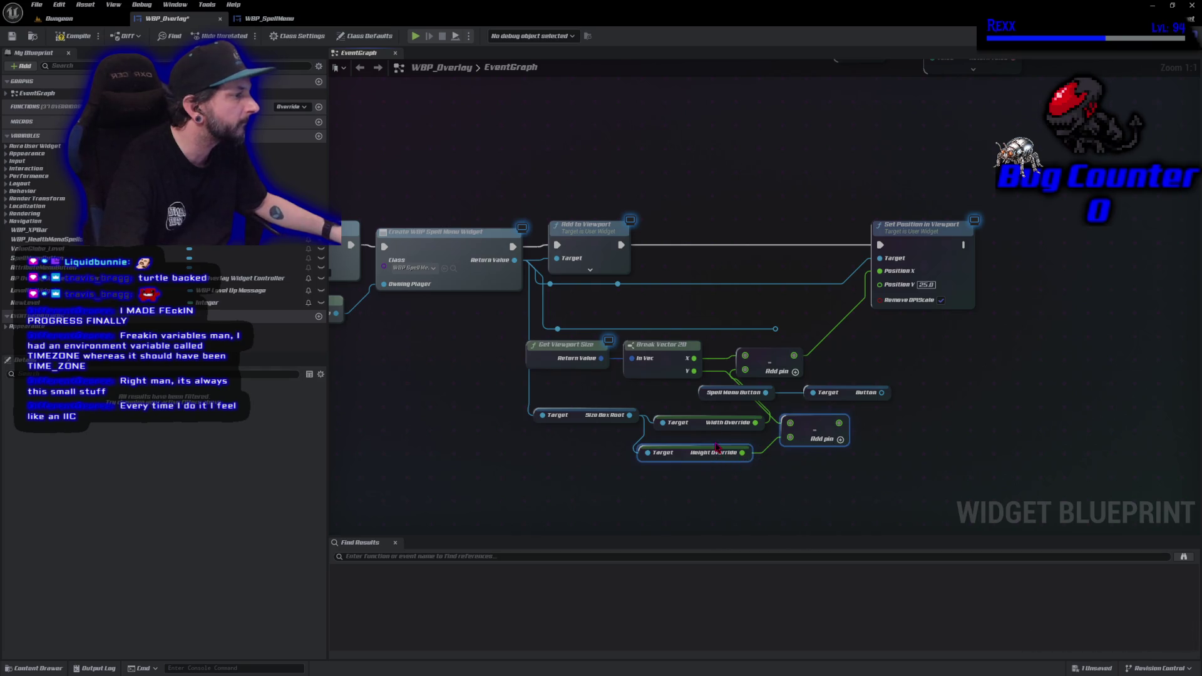
{"action": "key", "text": "Delete"}
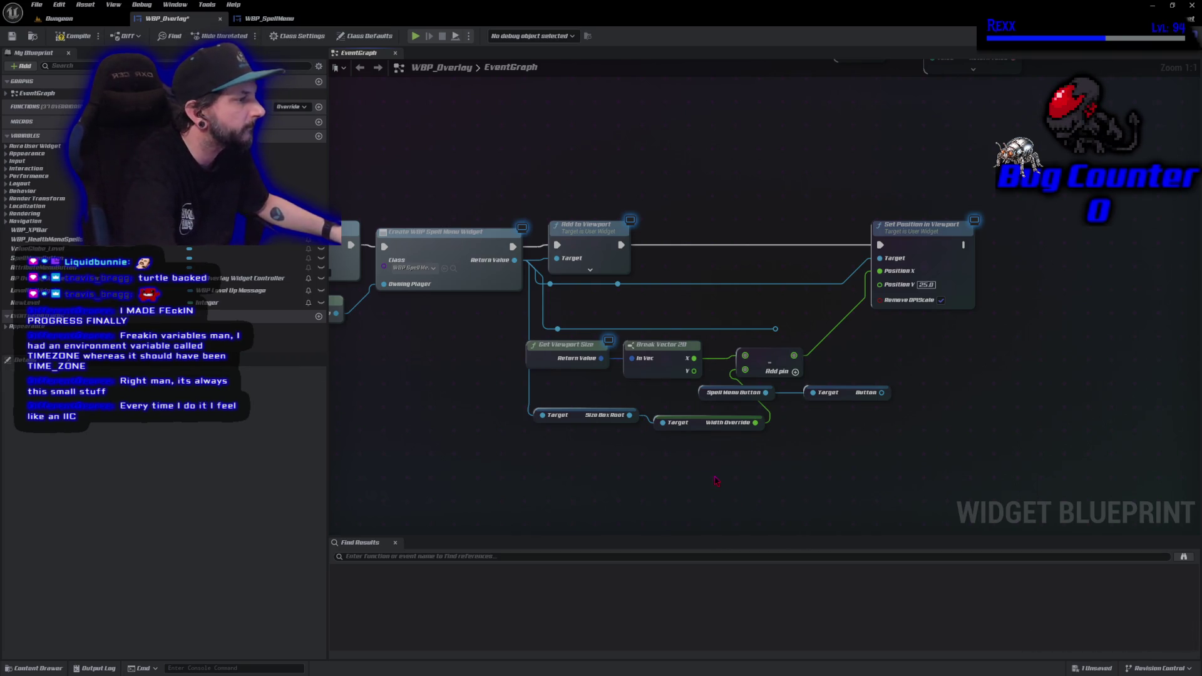
{"action": "left_click", "coordinate": [69, 45]}
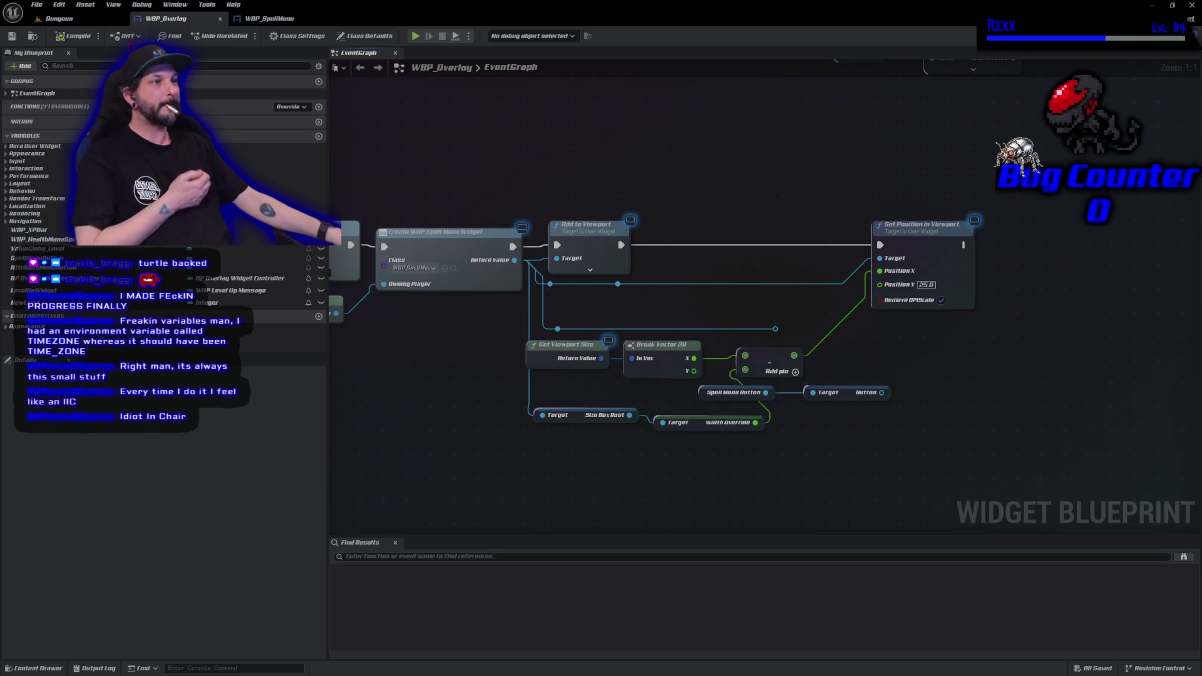
Play the level, open the Abilities menu with S in fullscreen, then stop and restore the editor.
{"action": "key", "text": "alt+p"}
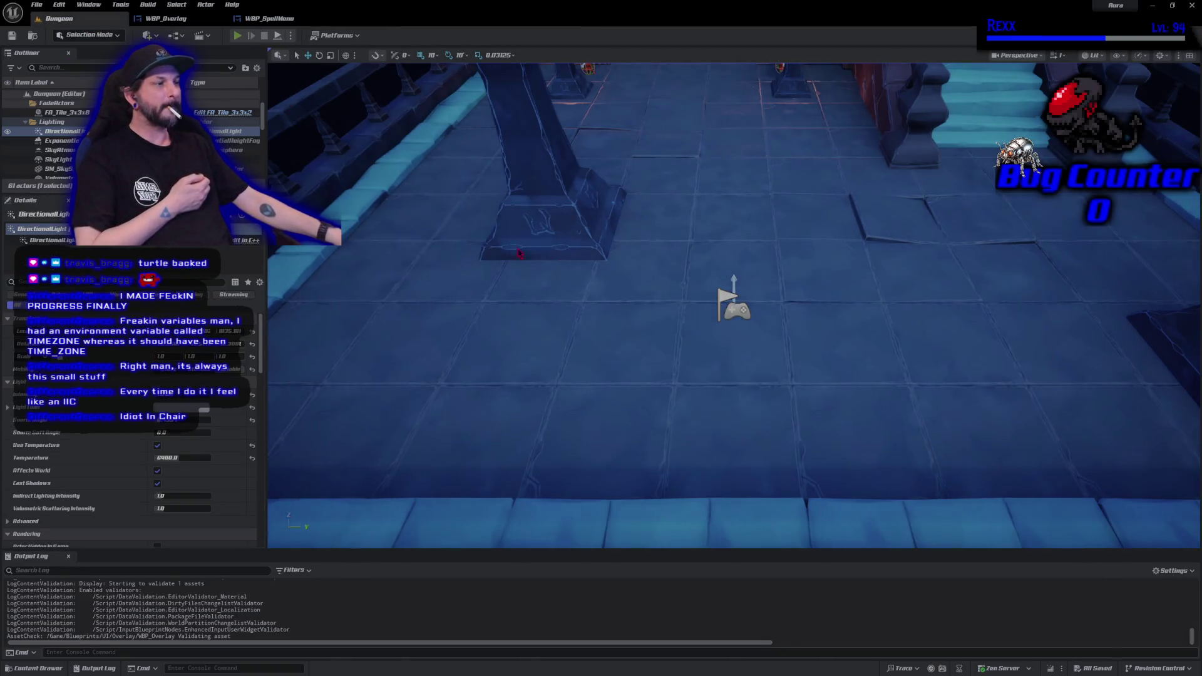
{"action": "key", "text": "s"}
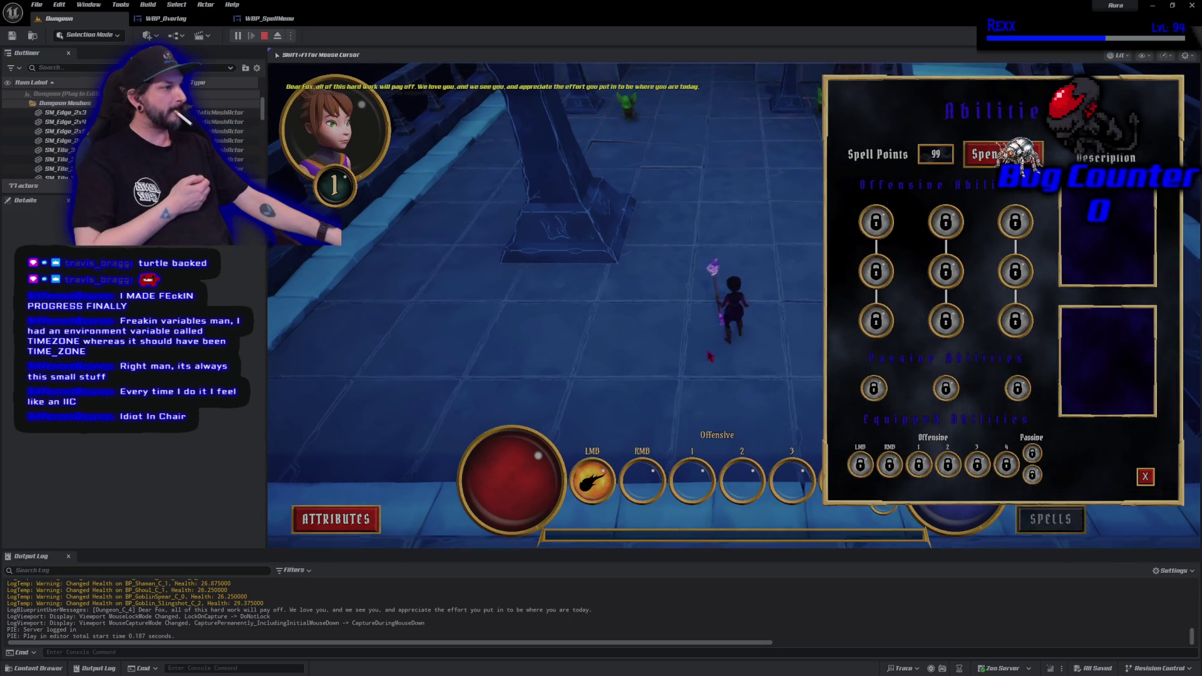
{"action": "key", "text": "F11"}
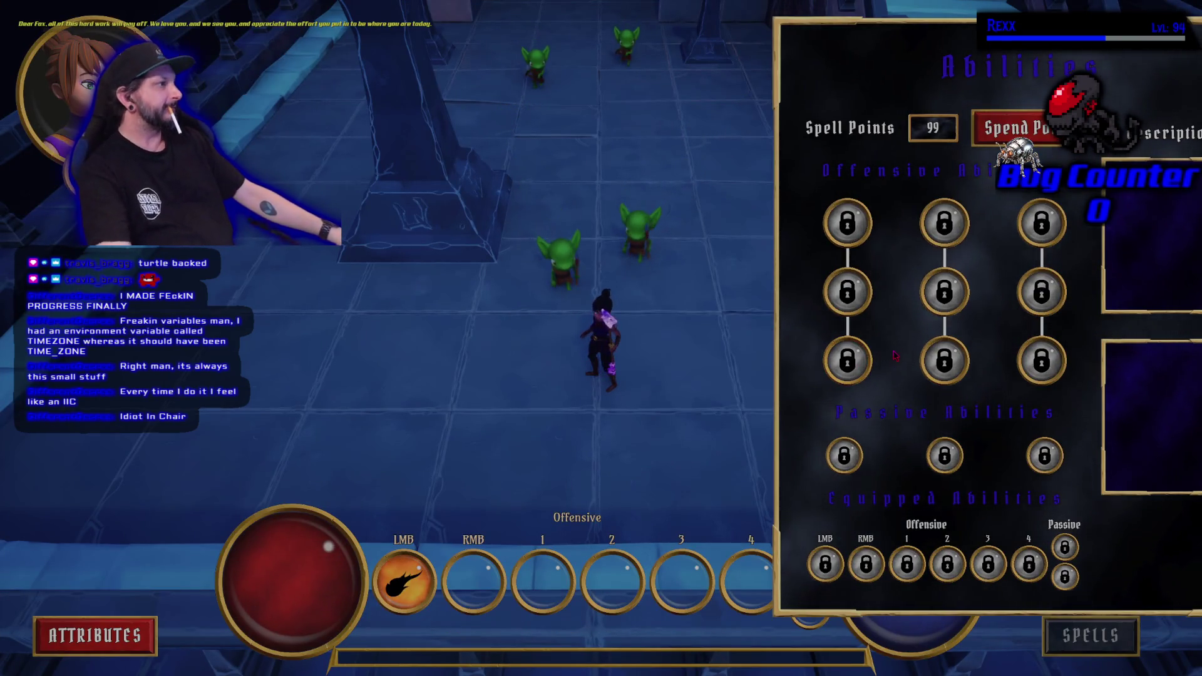
{"action": "key", "text": "Escape"}
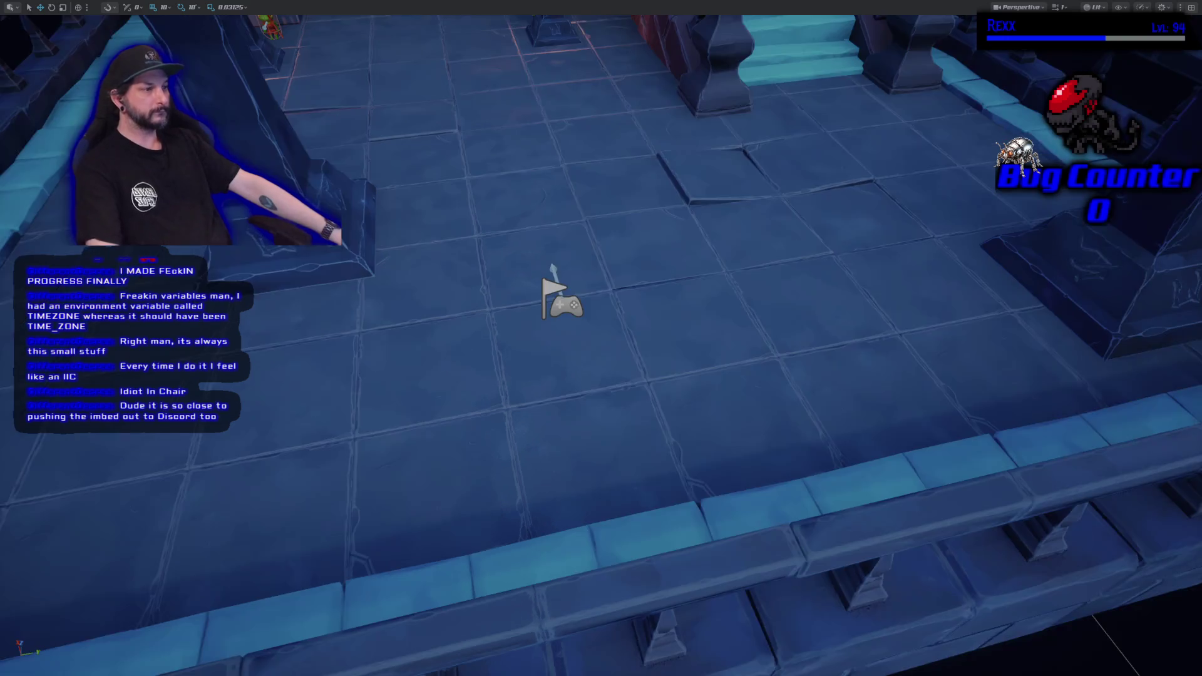
{"action": "key", "text": "F11"}
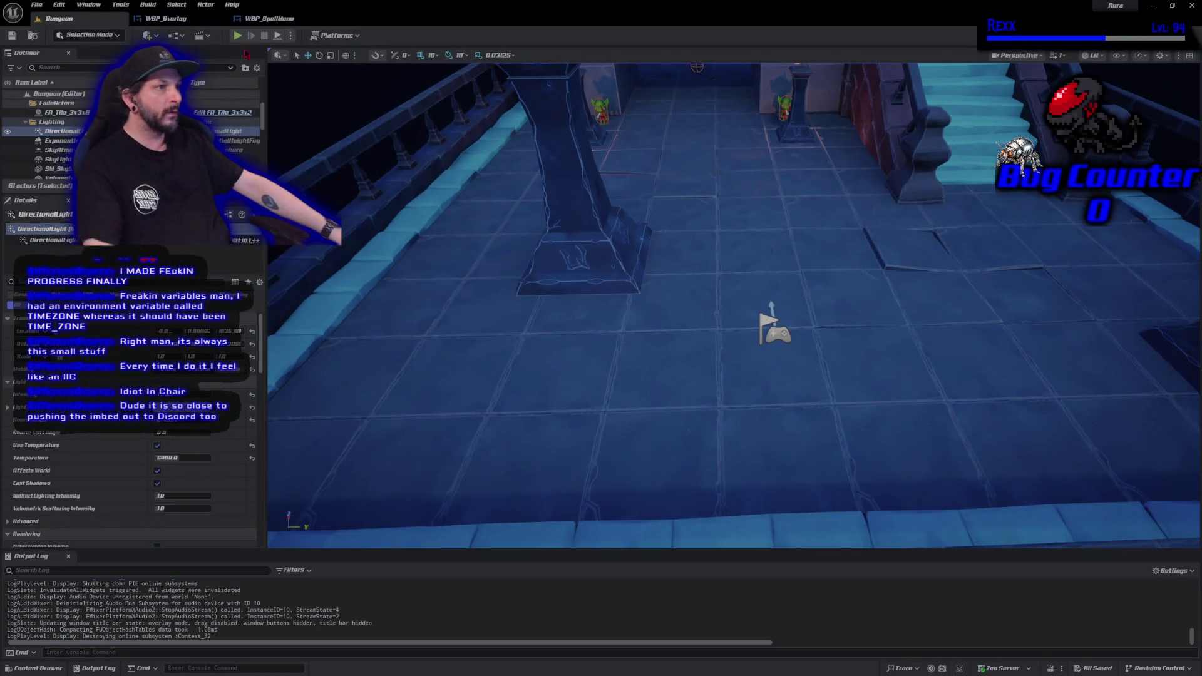
Add 25.0 to the width subtraction before it feeds Position X, then compile and save.
{"action": "left_click", "coordinate": [175, 18]}
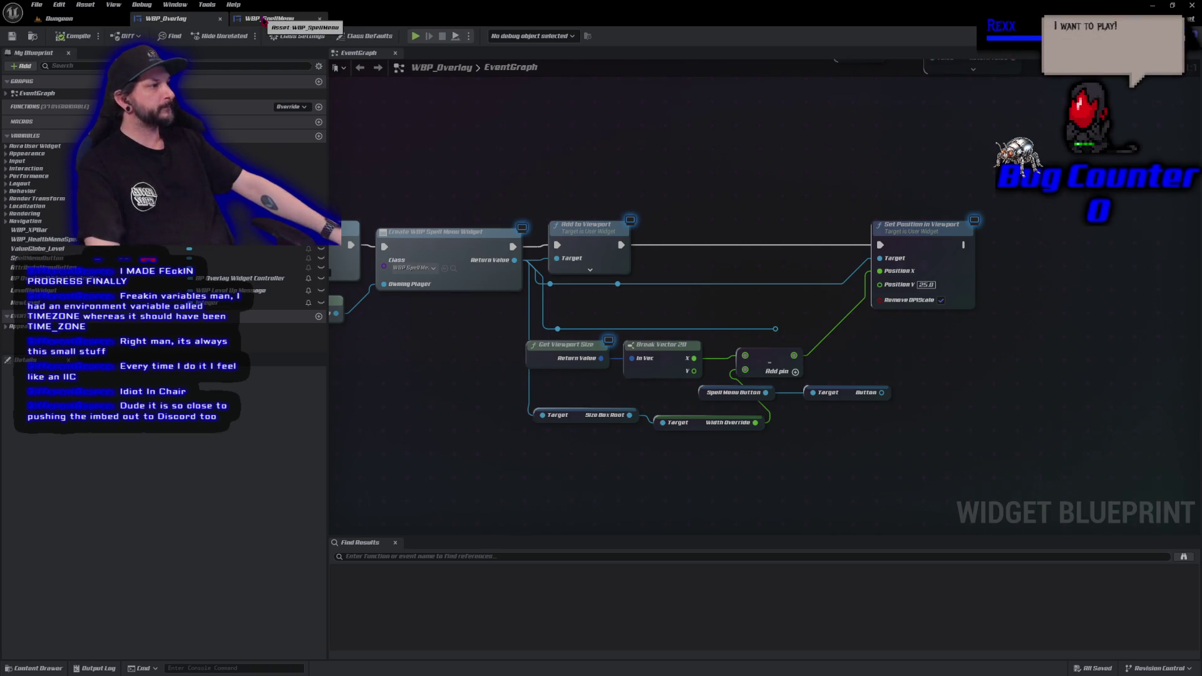
{"action": "left_click_drag", "start_coordinate": [794, 355], "coordinate": [811, 341]}
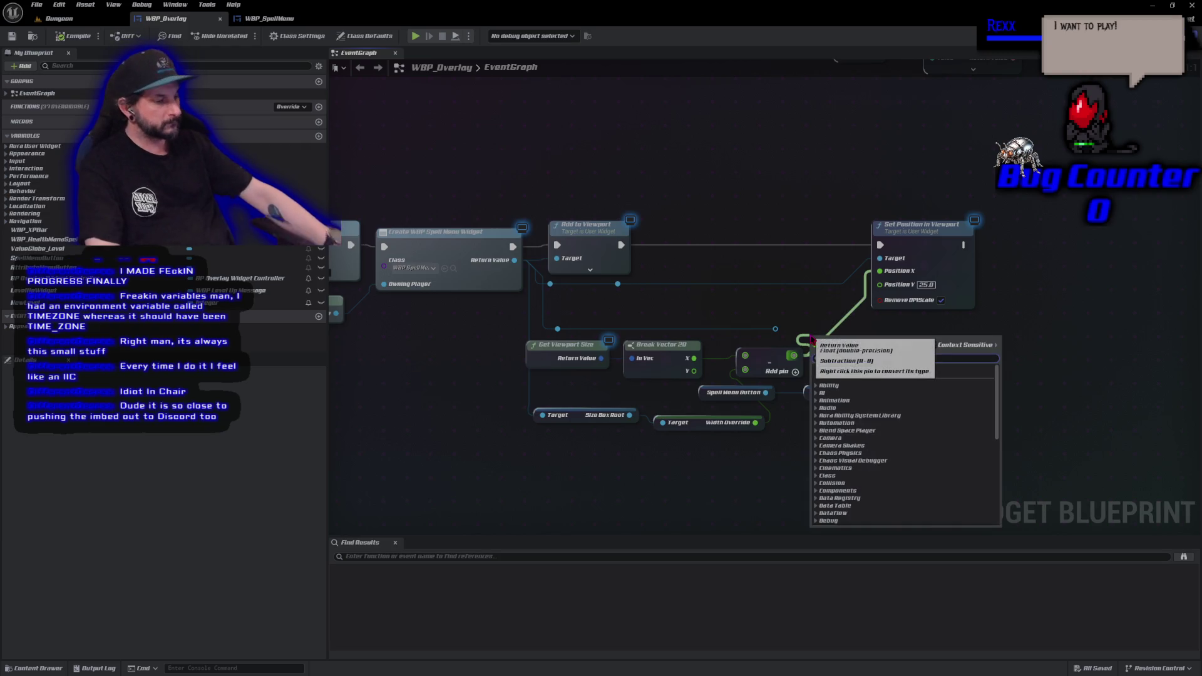
{"action": "type", "text": "+"}
{"action": "key", "text": "Return"}
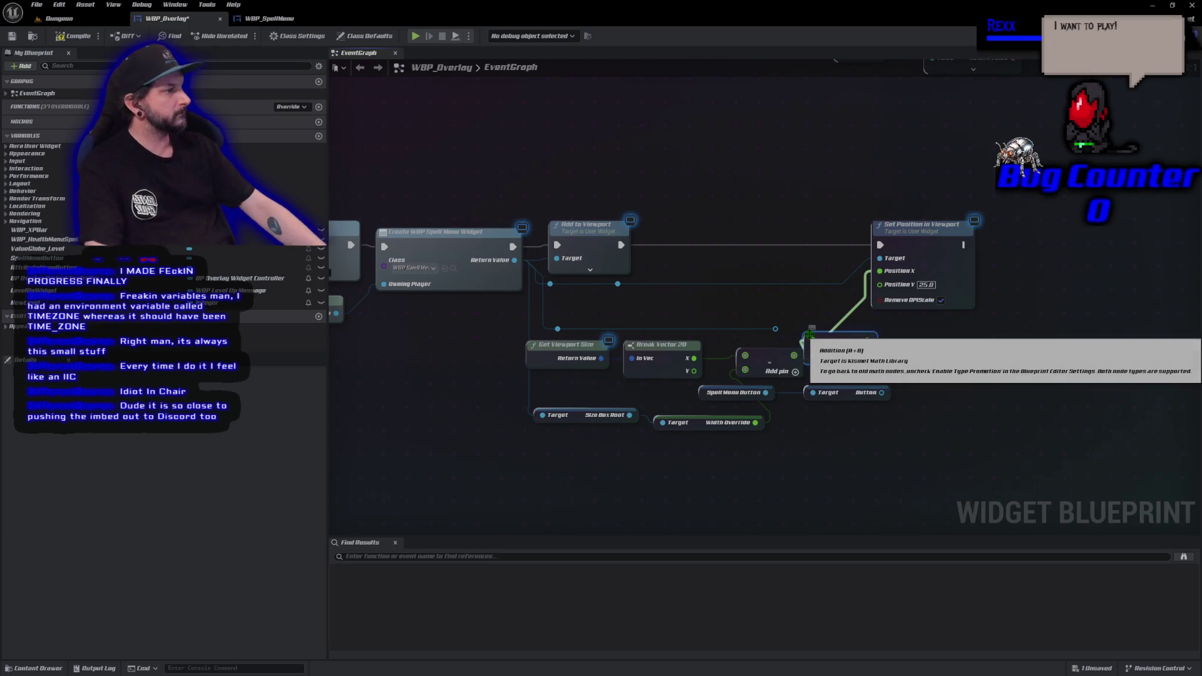
{"action": "left_click_drag", "start_coordinate": [865, 340], "coordinate": [880, 271]}
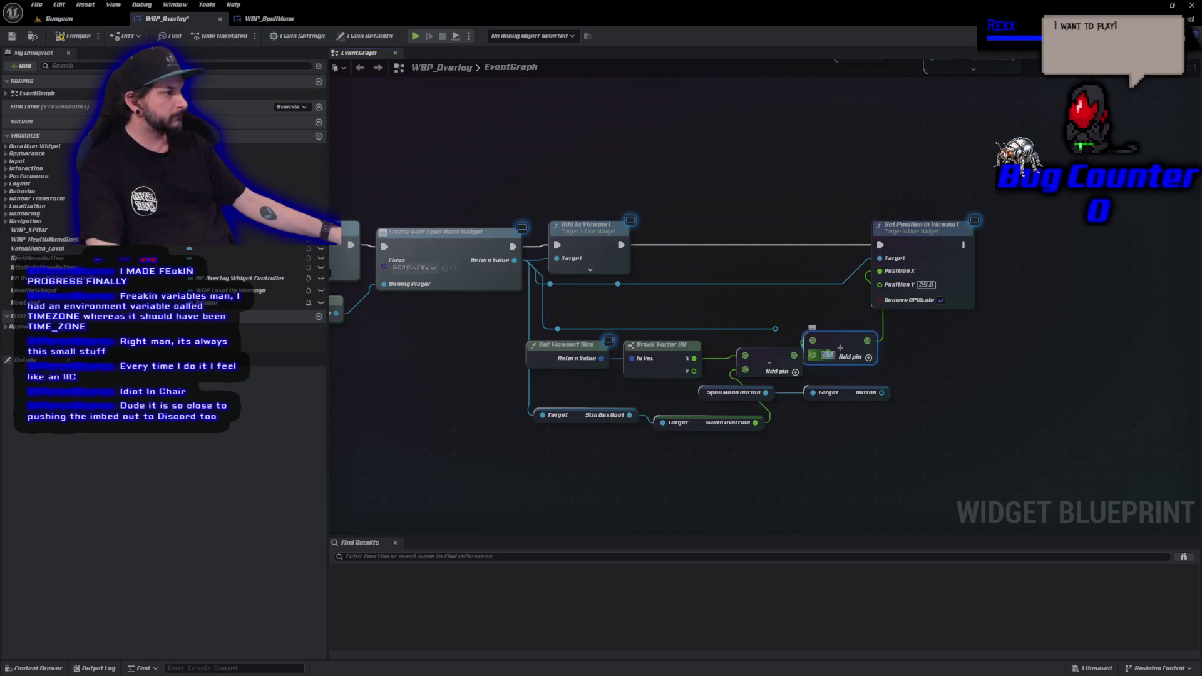
{"action": "type", "text": "25"}
{"action": "key", "text": "Return"}
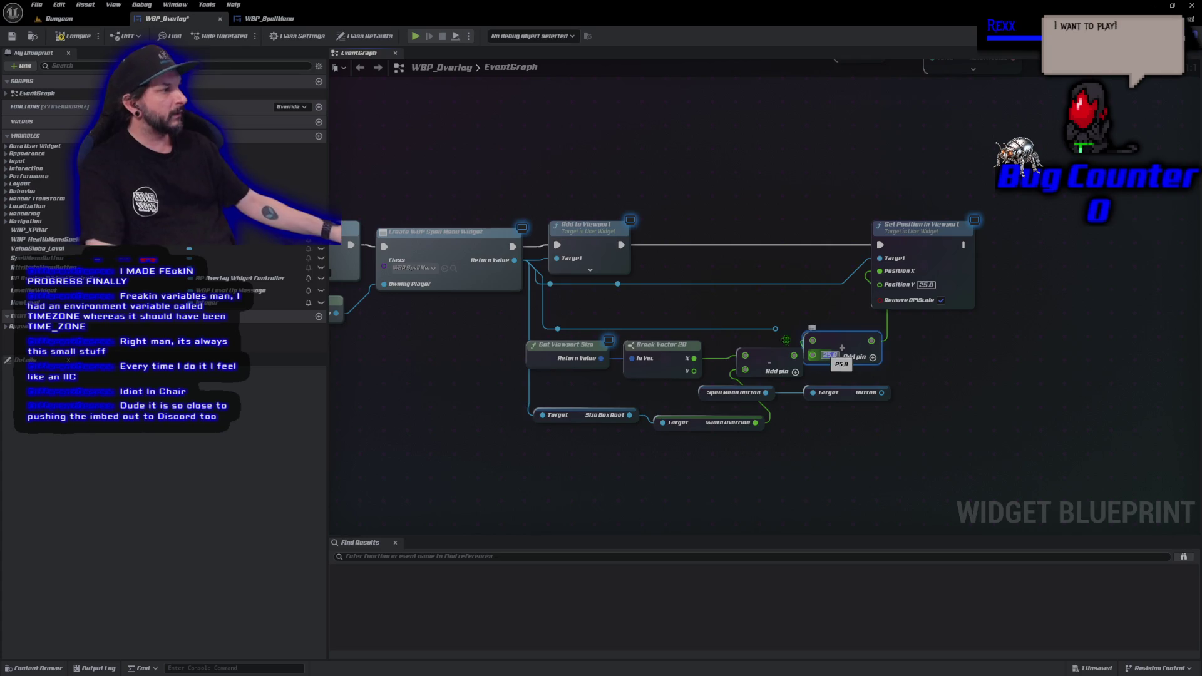
{"action": "left_click", "coordinate": [63, 38]}
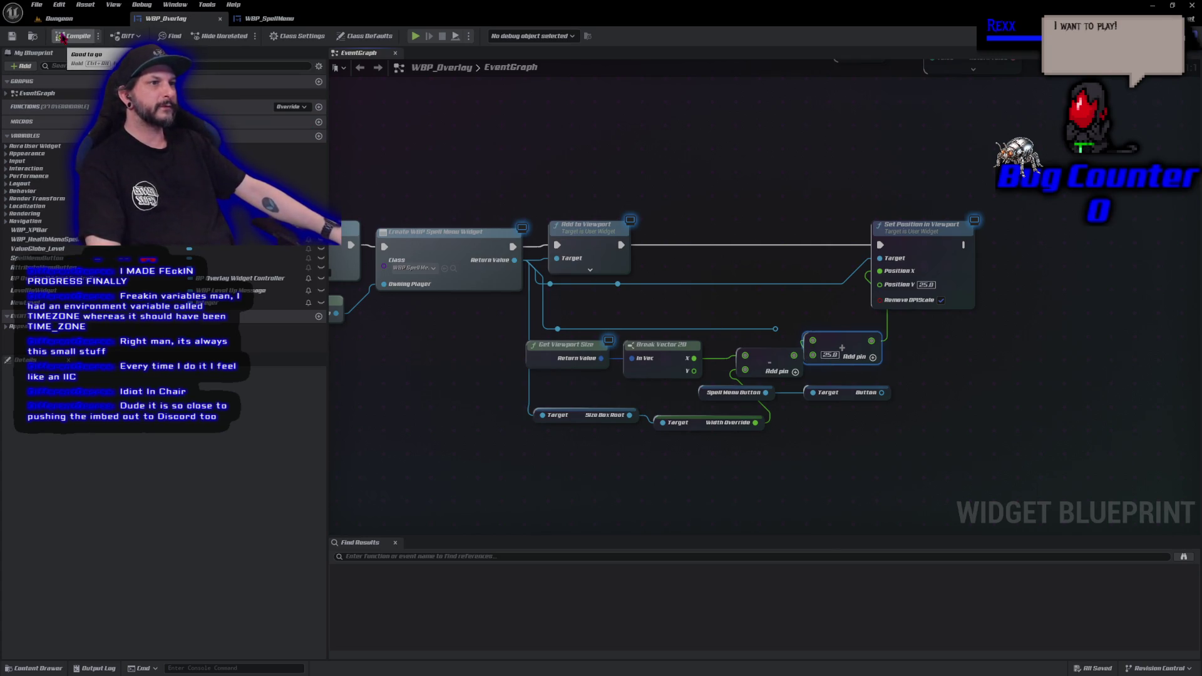
Play the Dungeon level, open the SPELLS menu, maximize with F11, then stop the session.
{"action": "left_click", "coordinate": [90, 22]}
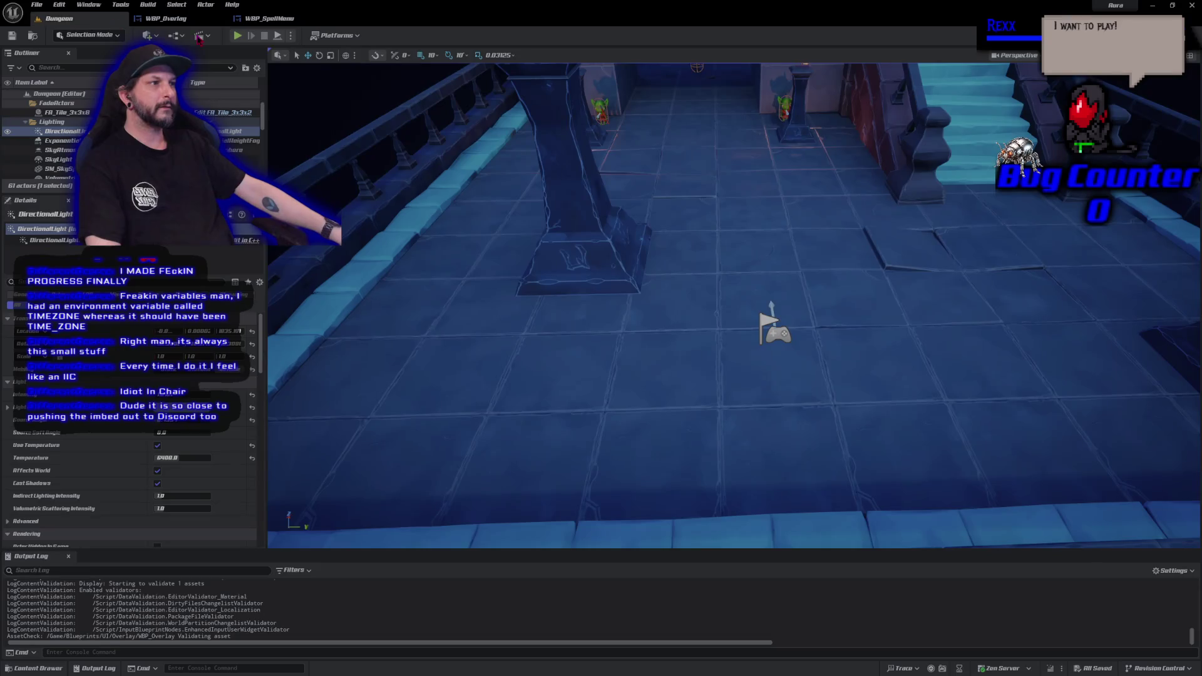
{"action": "left_click", "coordinate": [239, 38]}
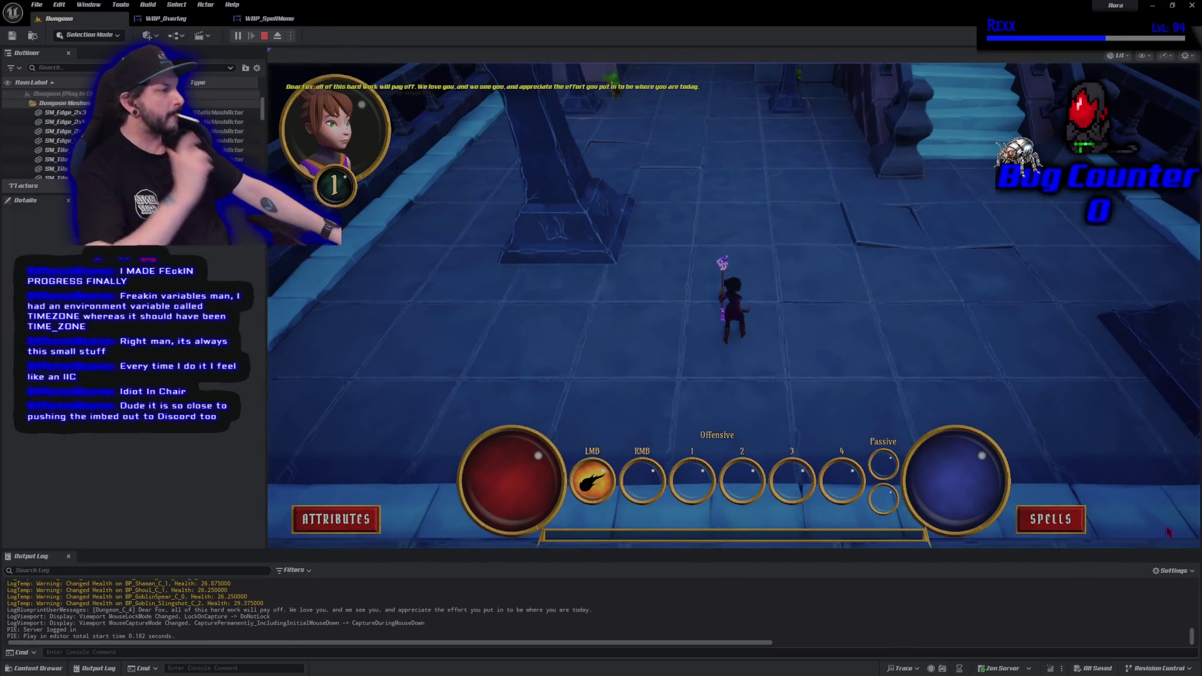
{"action": "left_click", "coordinate": [1082, 524]}
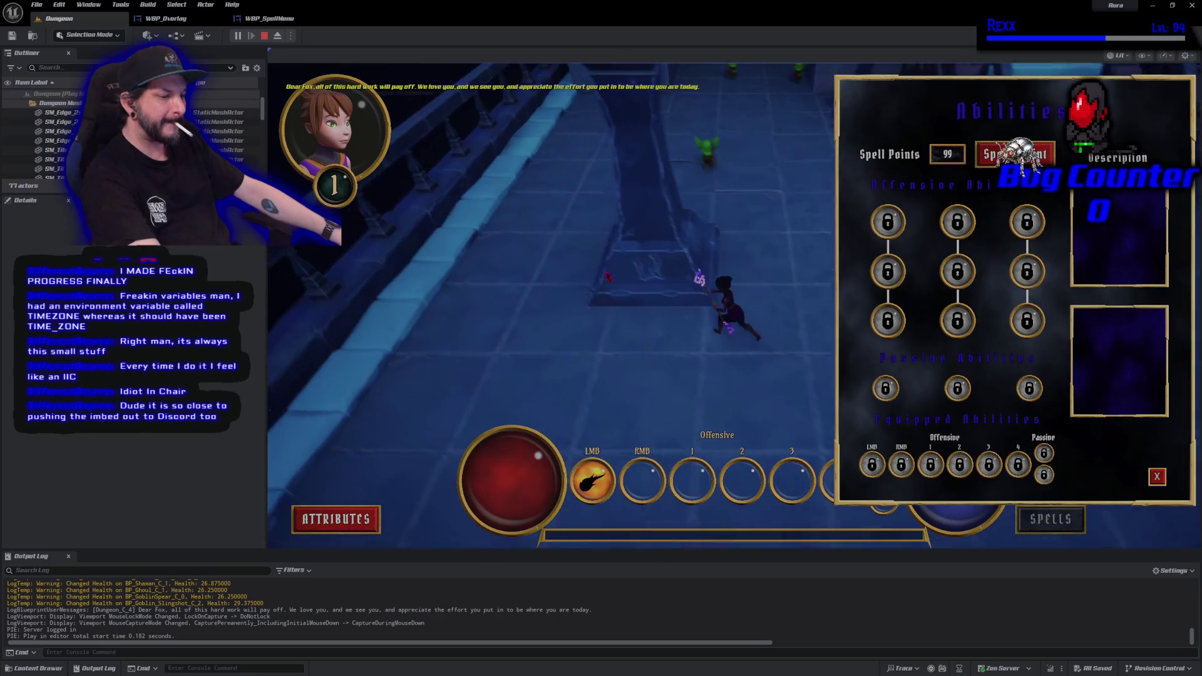
{"action": "key", "text": "F11"}
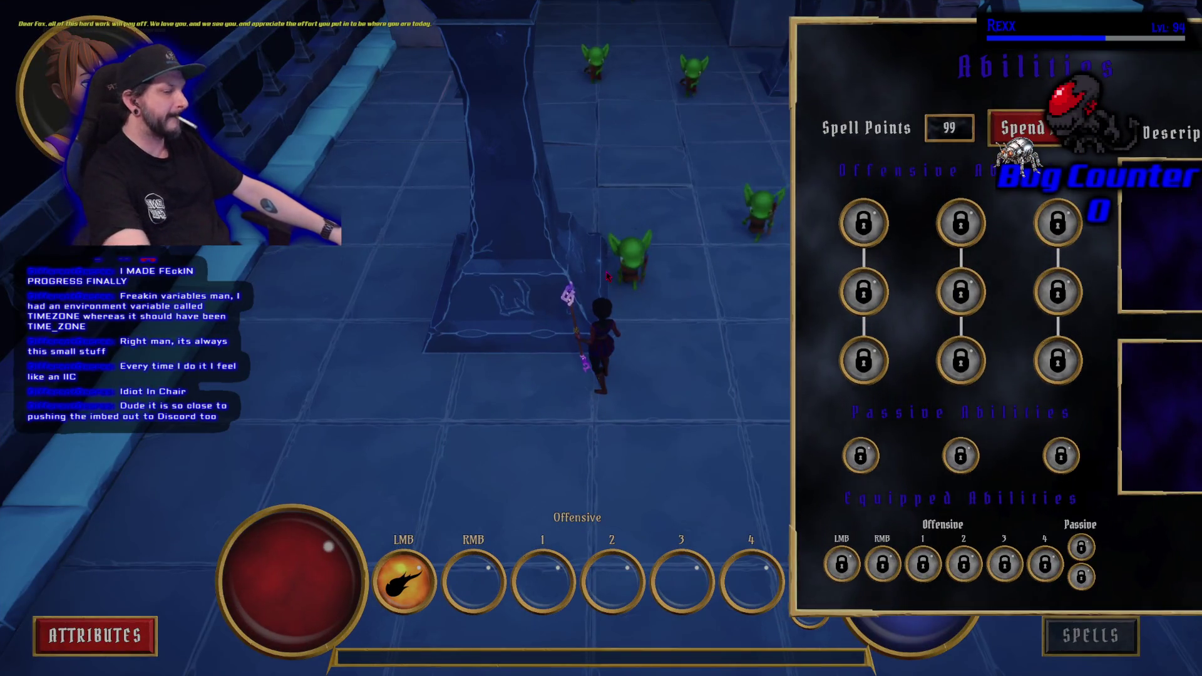
{"action": "key", "text": "Escape"}
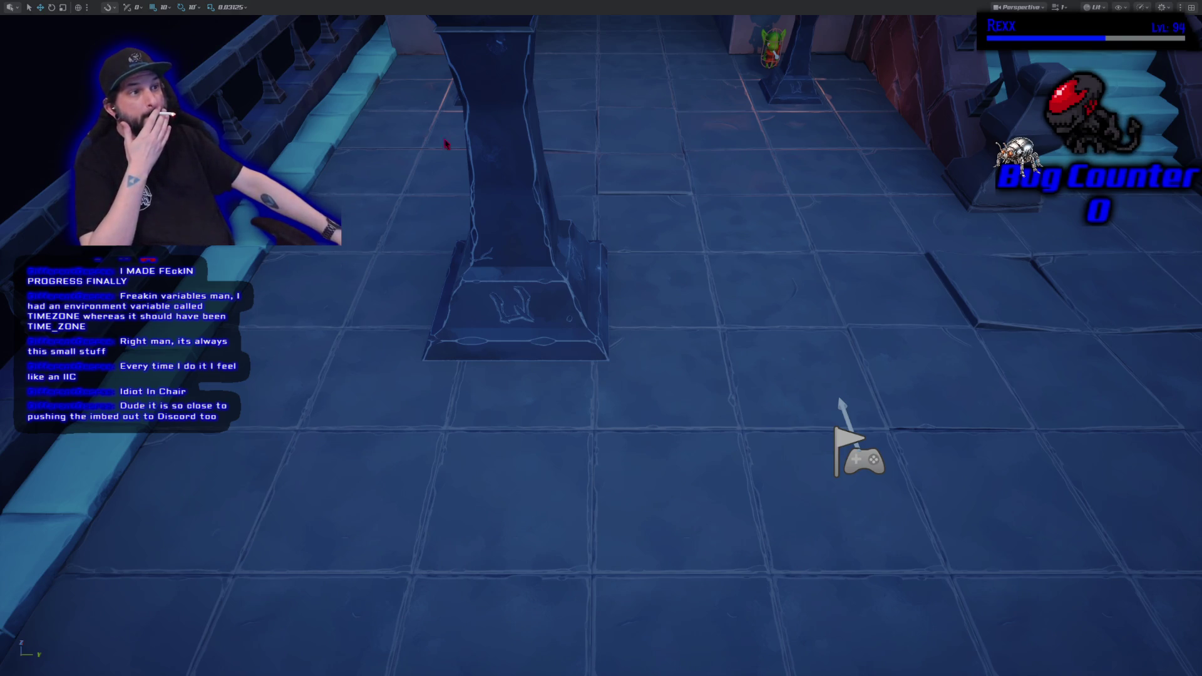
Leave immersive view and go back to WBP_Overlay's EventGraph, centring the spell menu nodes.
{"action": "right_click", "coordinate": [489, 374]}
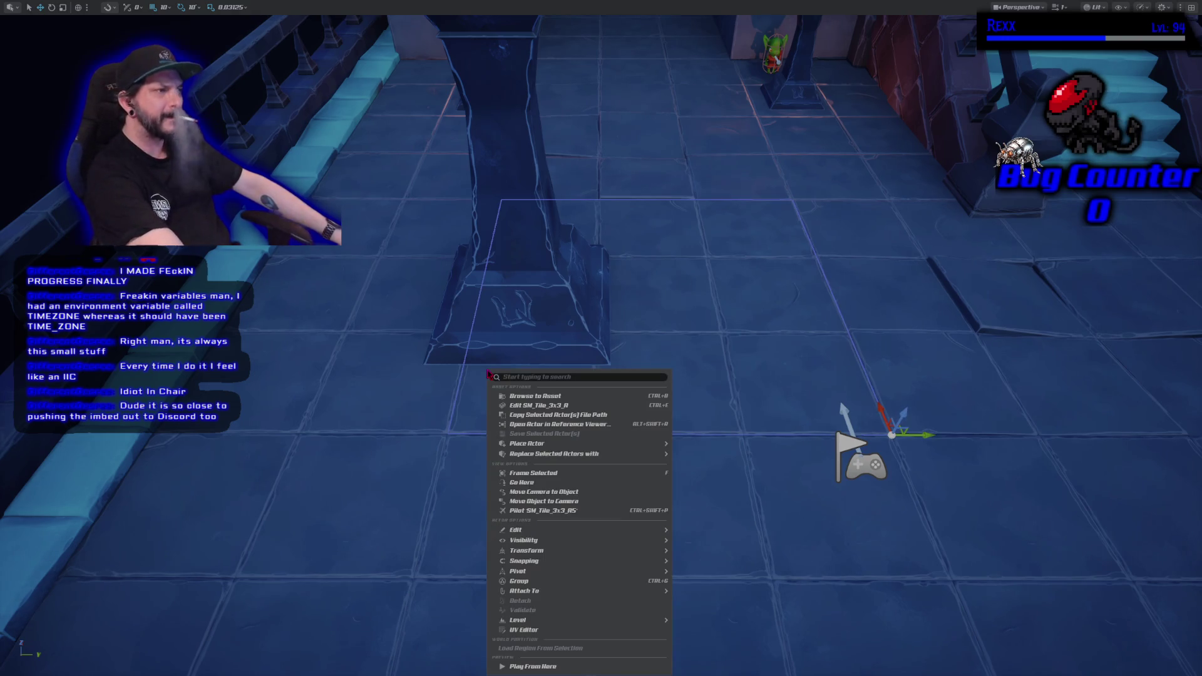
{"action": "left_click", "coordinate": [430, 290]}
{"action": "key", "text": "F11"}
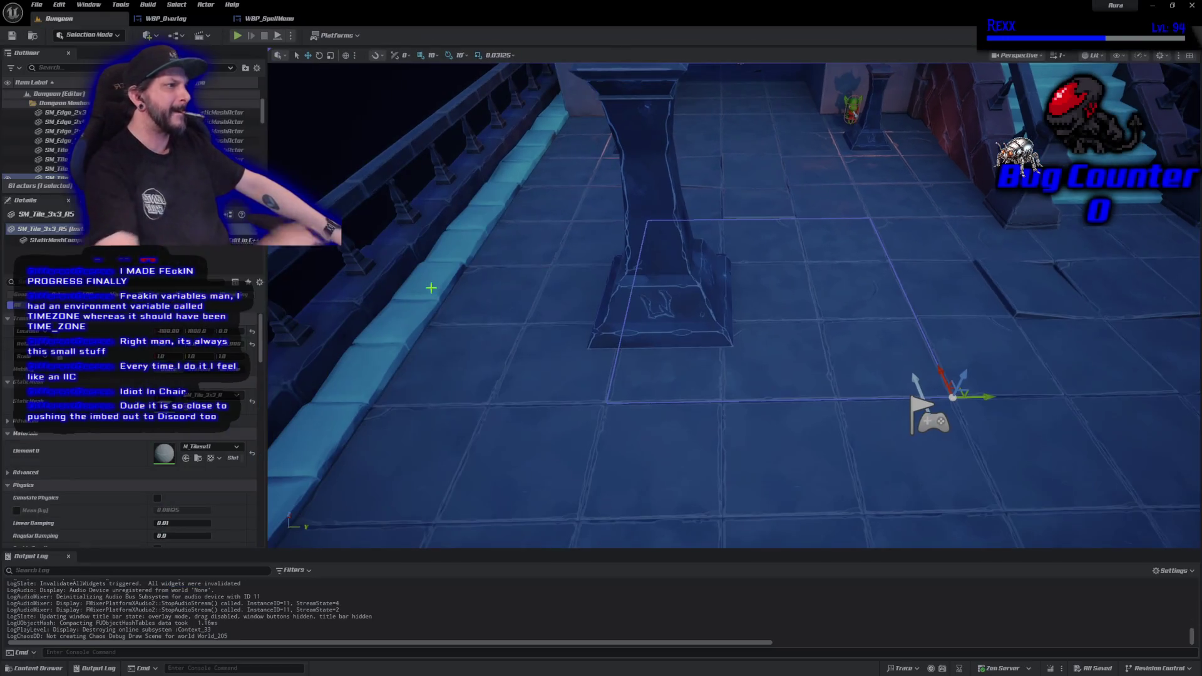
{"action": "left_click", "coordinate": [266, 19]}
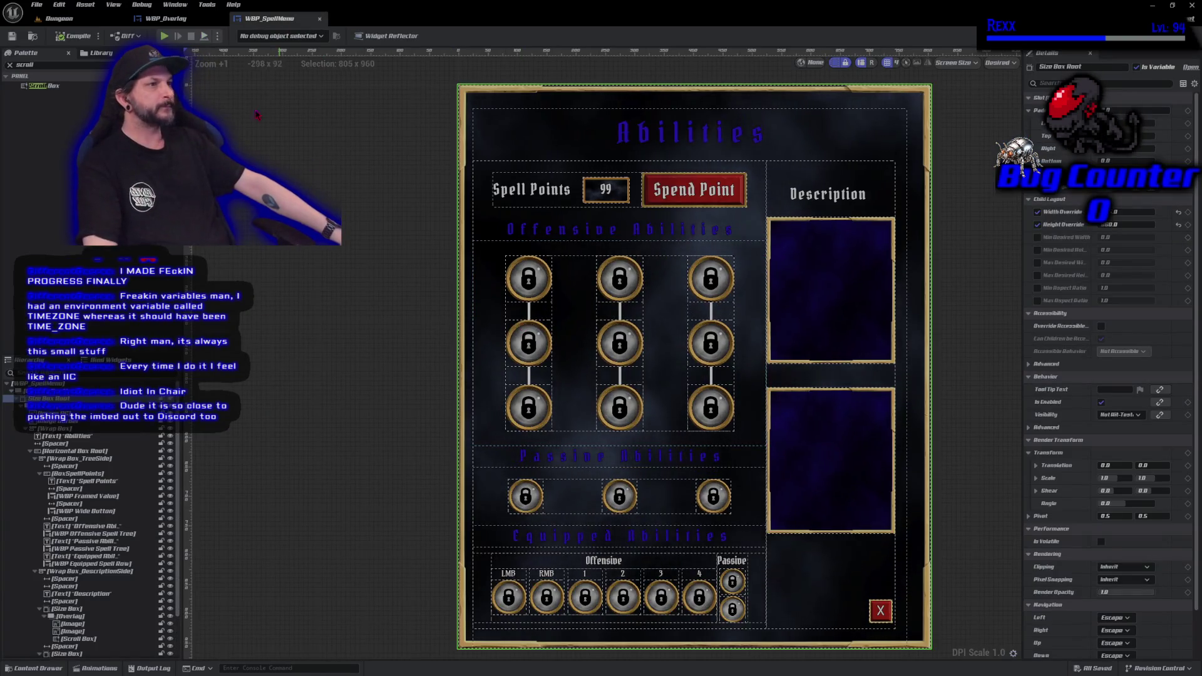
{"action": "left_click", "coordinate": [169, 19]}
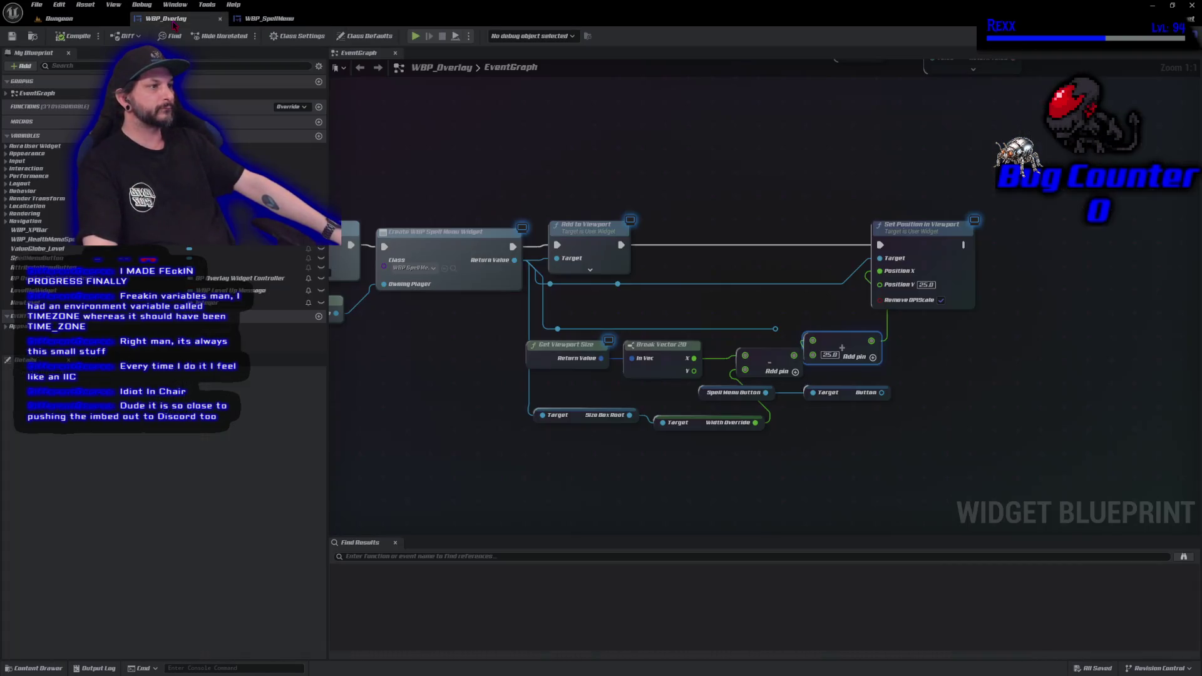
{"action": "left_click_drag", "start_coordinate": [779, 502], "coordinate": [721, 485]}
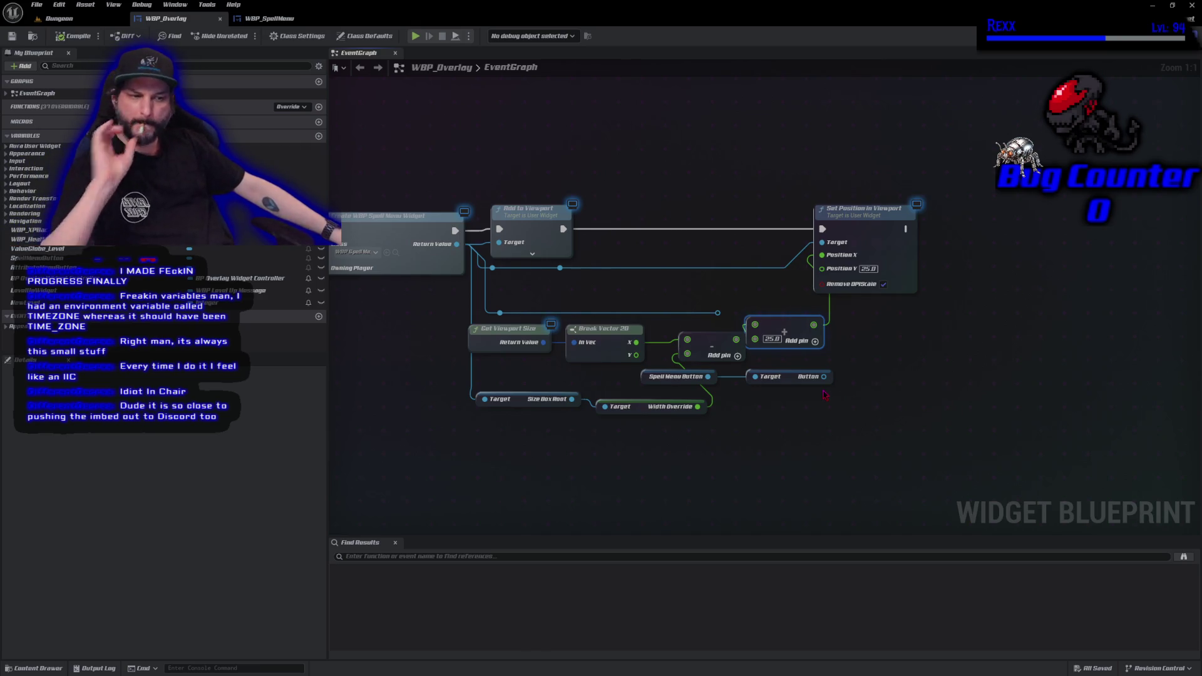
Wire the Spell Menu Button target, then create Set Alignment in Viewport from the spell menu's Return Value.
{"action": "left_click_drag", "start_coordinate": [708, 376], "coordinate": [755, 377]}
{"action": "left_click_drag", "start_coordinate": [824, 376], "coordinate": [859, 348]}
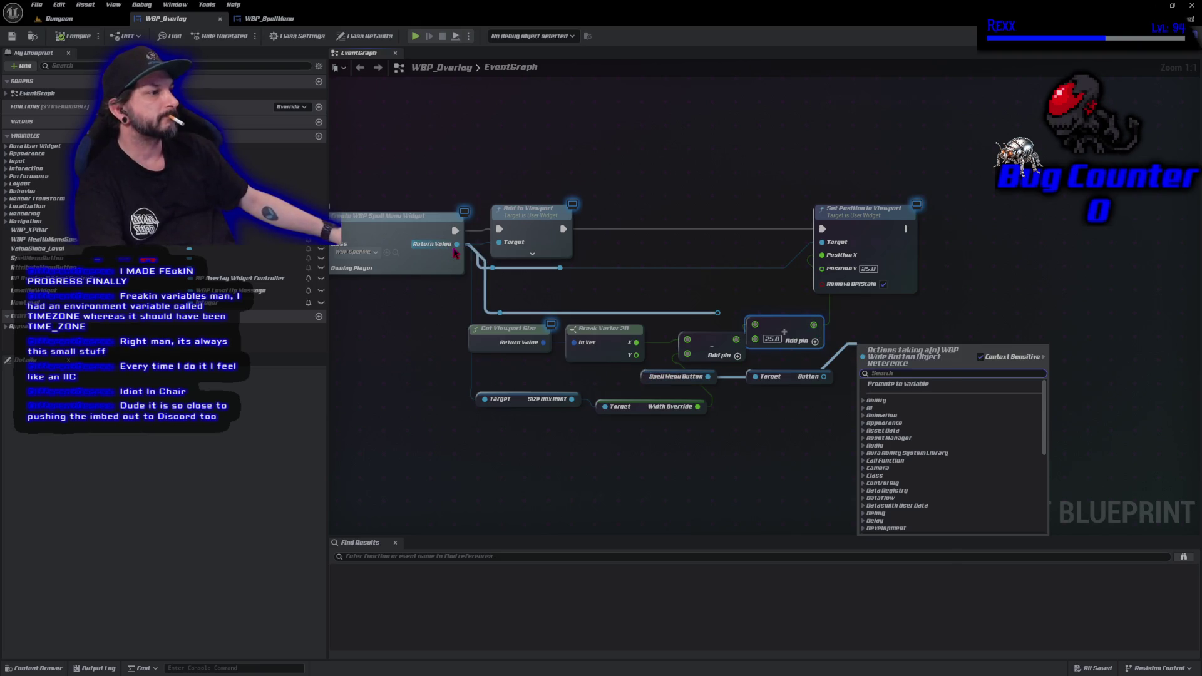
{"action": "left_click_drag", "start_coordinate": [456, 245], "coordinate": [491, 161]}
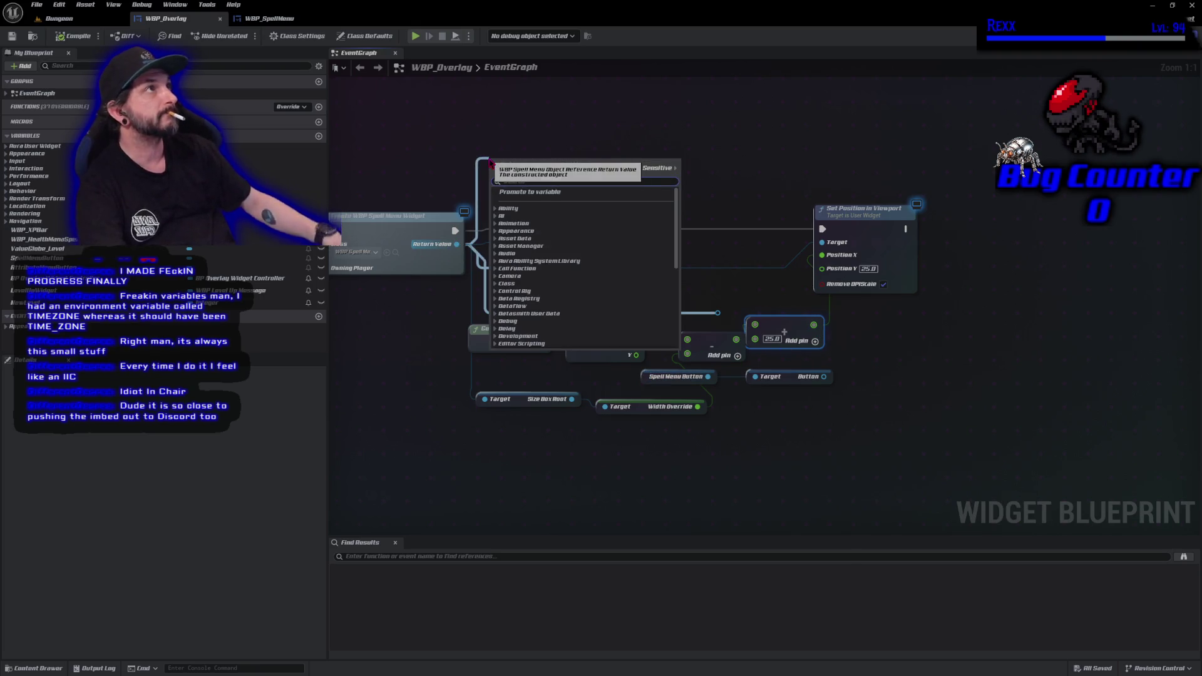
{"action": "type", "text": "set al"}
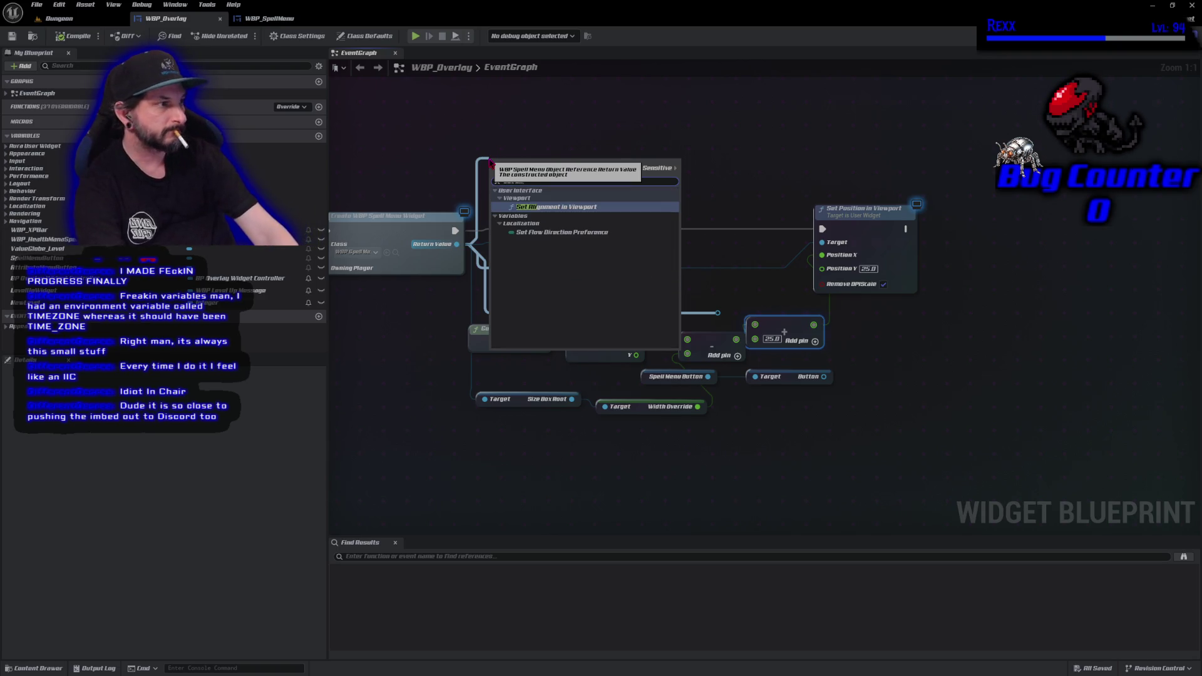
{"action": "key", "text": "Return"}
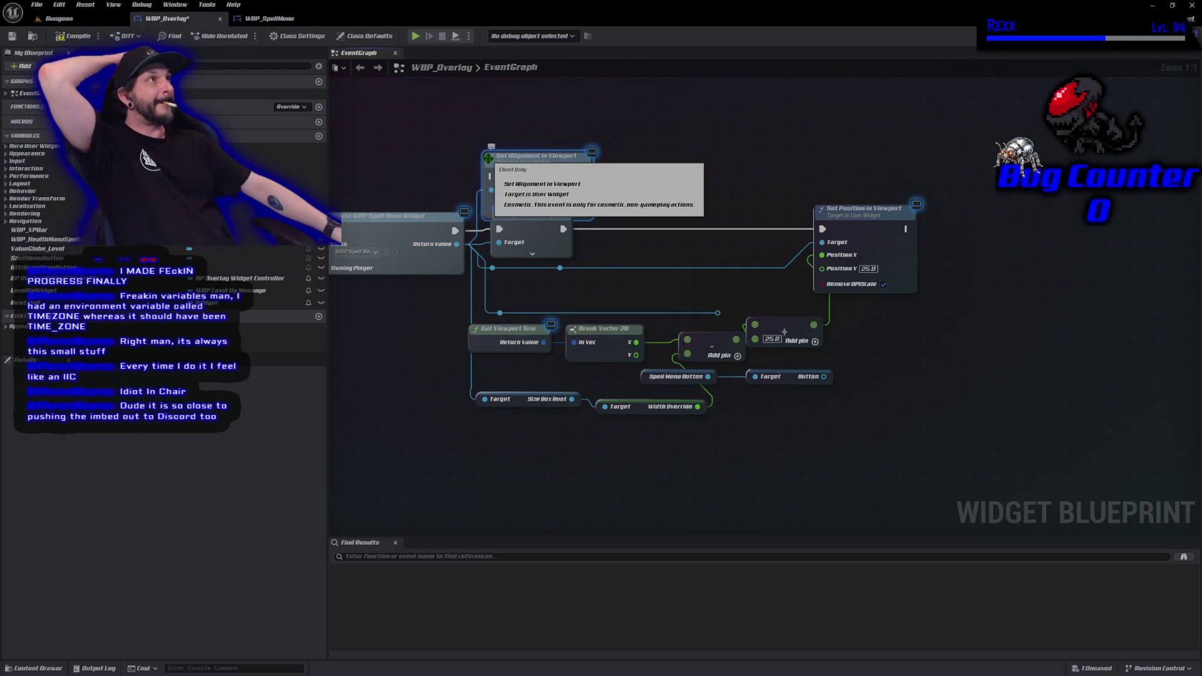
Place Set Alignment in Viewport after Set Position in Viewport, then compile and save WBP_Overlay.
{"action": "mouse_move", "coordinate": [515, 183]}
{"action": "left_mouse_down"}
{"action": "mouse_move", "coordinate": [751, 125]}
{"action": "mouse_move", "coordinate": [1012, 357]}
{"action": "mouse_move", "coordinate": [983, 425]}
{"action": "left_mouse_up"}
{"action": "left_click_drag", "start_coordinate": [906, 417], "coordinate": [956, 419]}
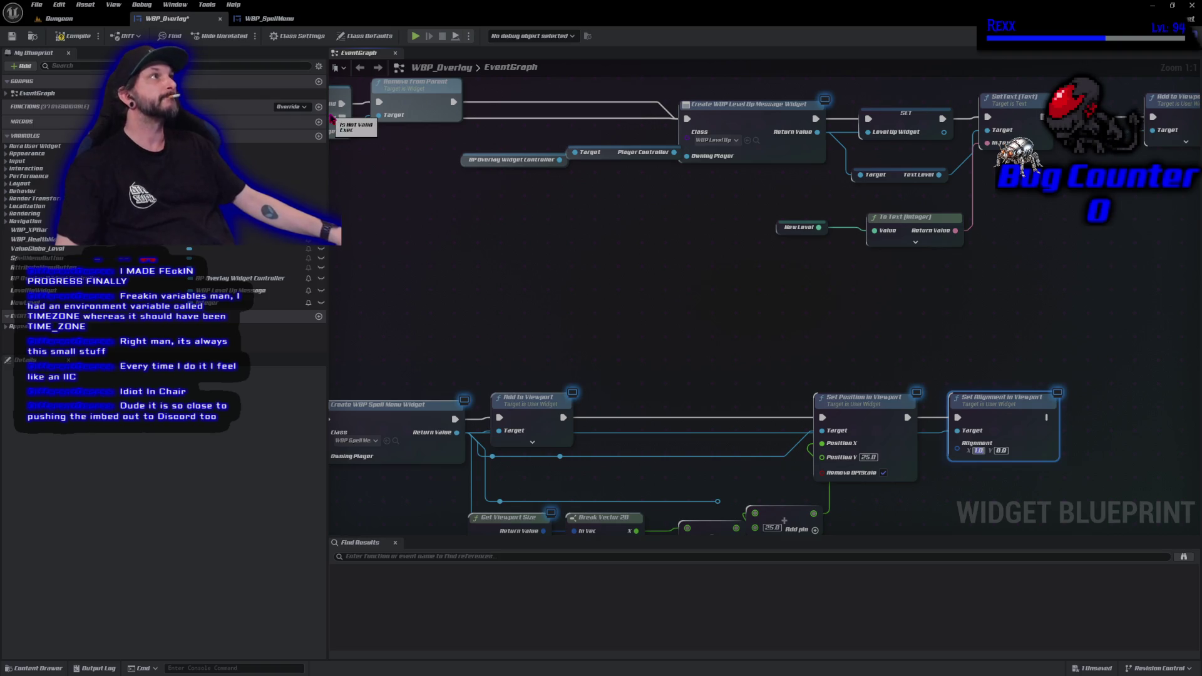
{"action": "left_click", "coordinate": [72, 35]}
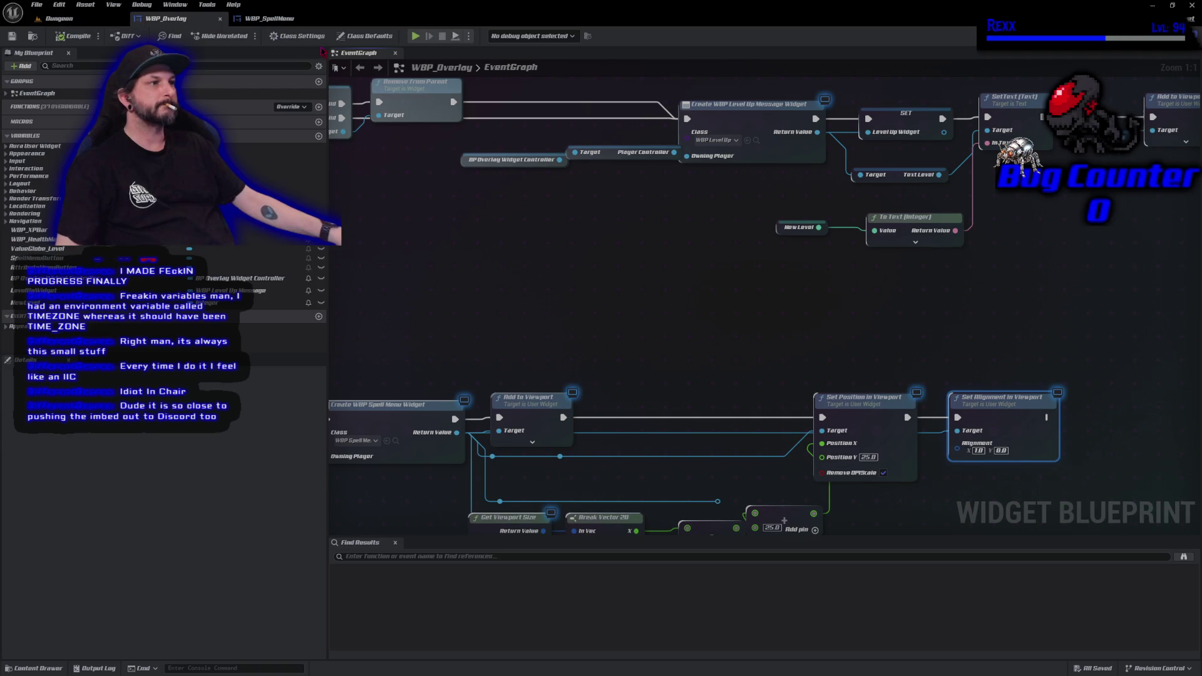
{"action": "left_click", "coordinate": [415, 36]}
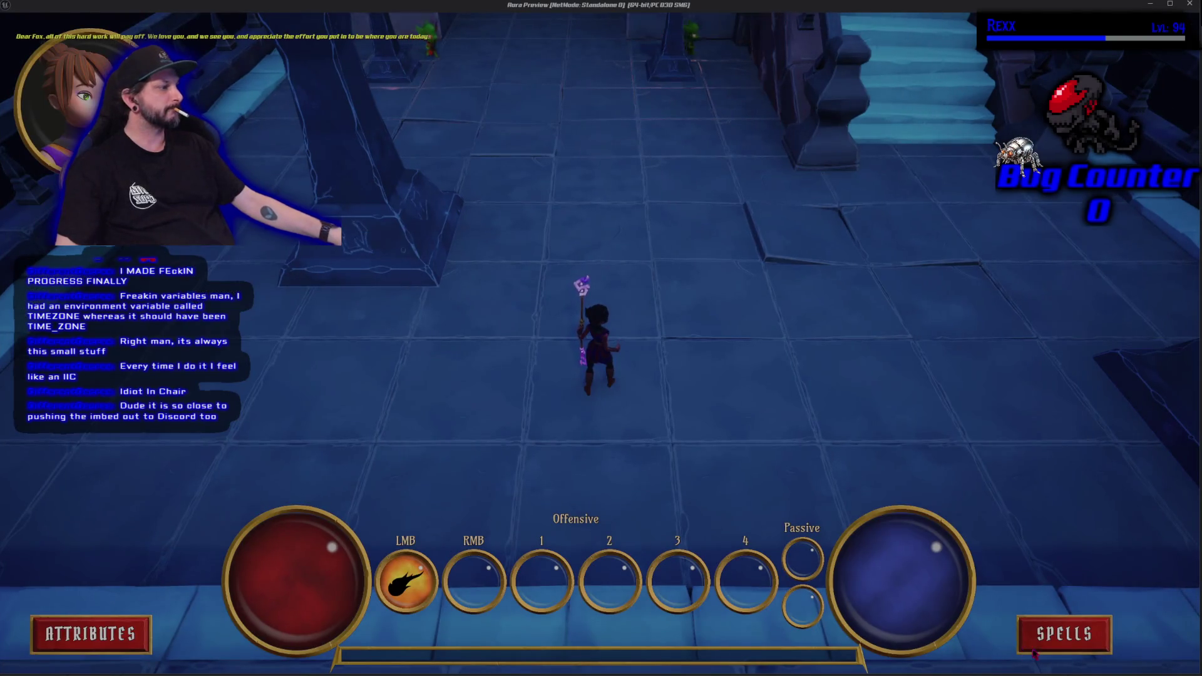
{"action": "left_click", "coordinate": [1049, 644]}
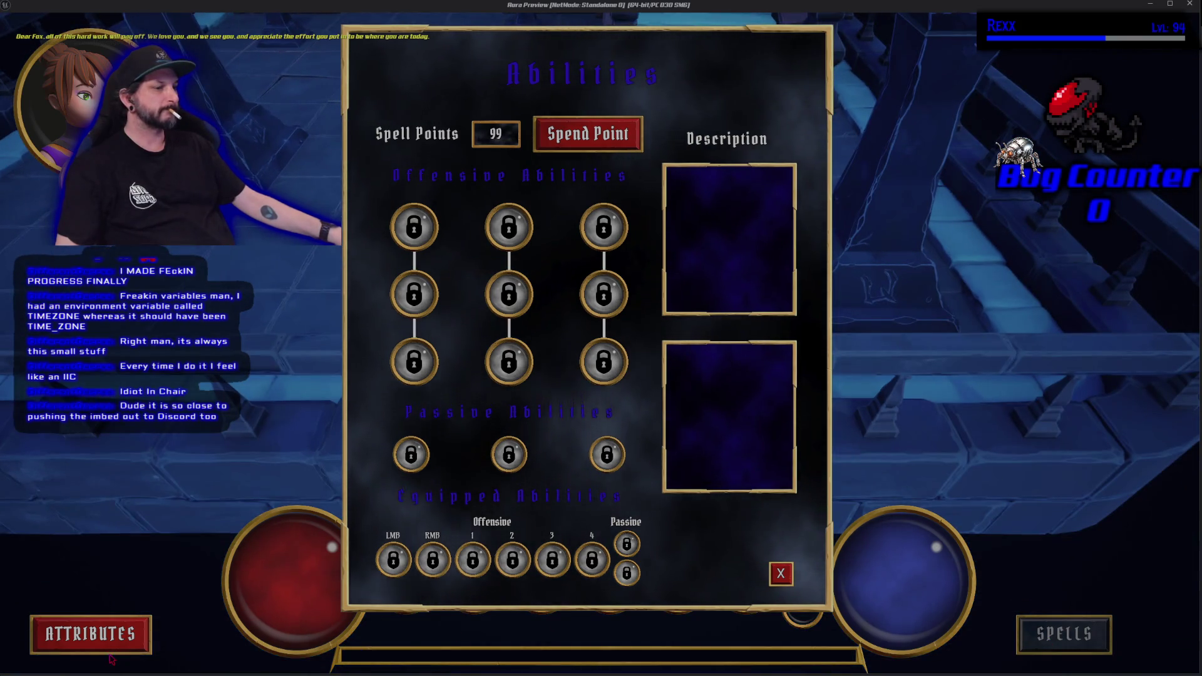
{"action": "left_click", "coordinate": [90, 634]}
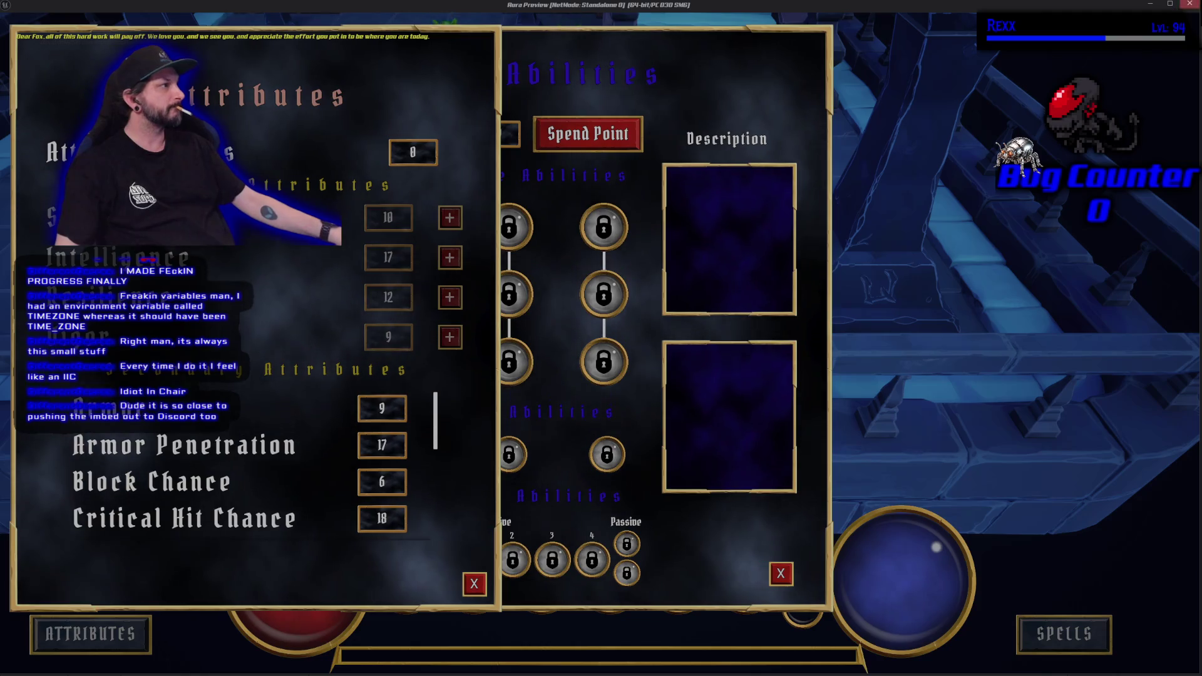
{"action": "key", "text": "Escape"}
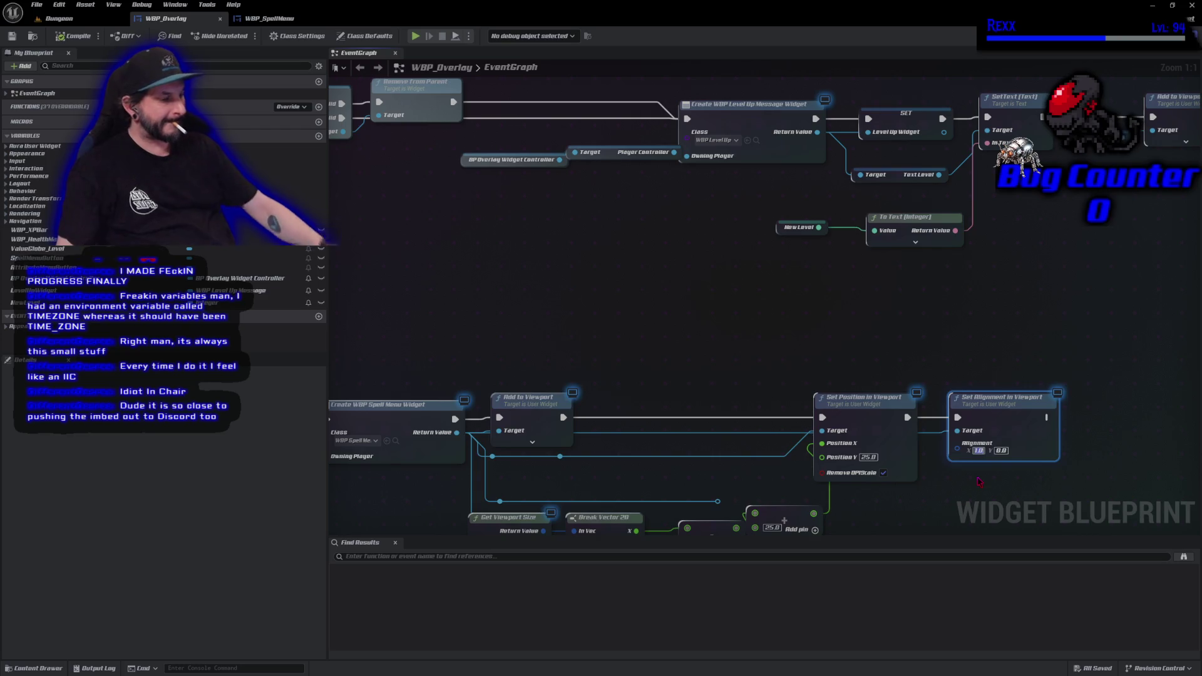
Set the spell menu's alignment X to 2.0, compile, and play-test with the spell menu open.
{"action": "type", "text": "2"}
{"action": "key", "text": "Return"}
{"action": "left_click", "coordinate": [72, 36]}
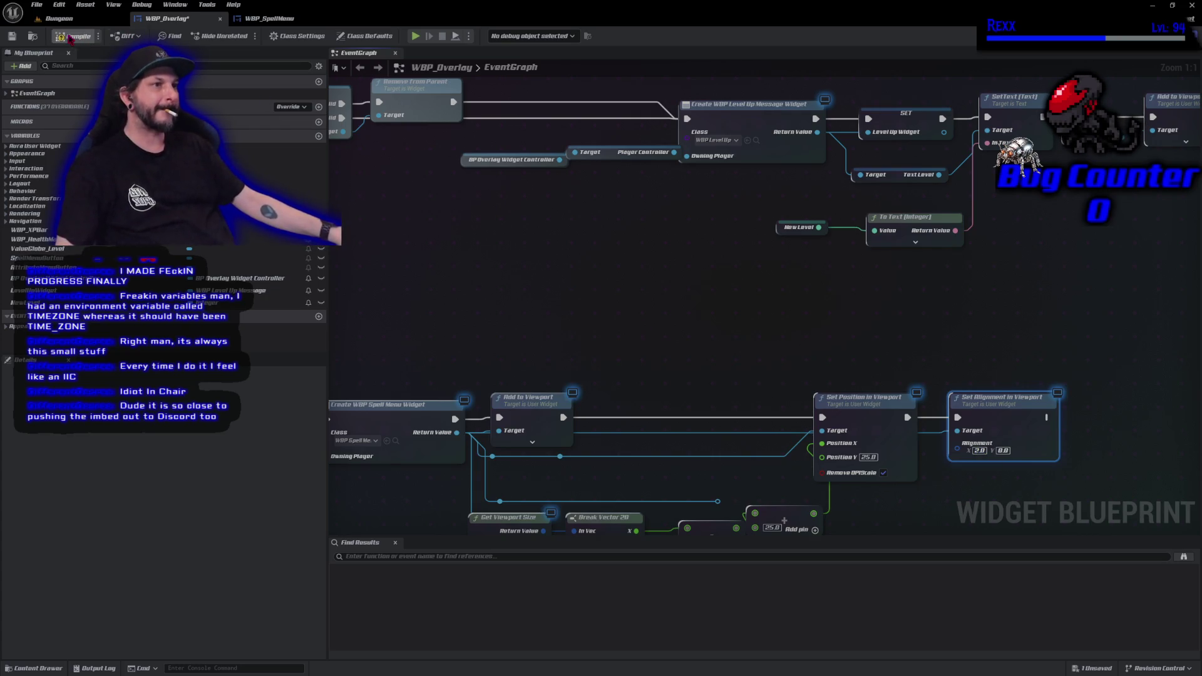
{"action": "left_click", "coordinate": [422, 37]}
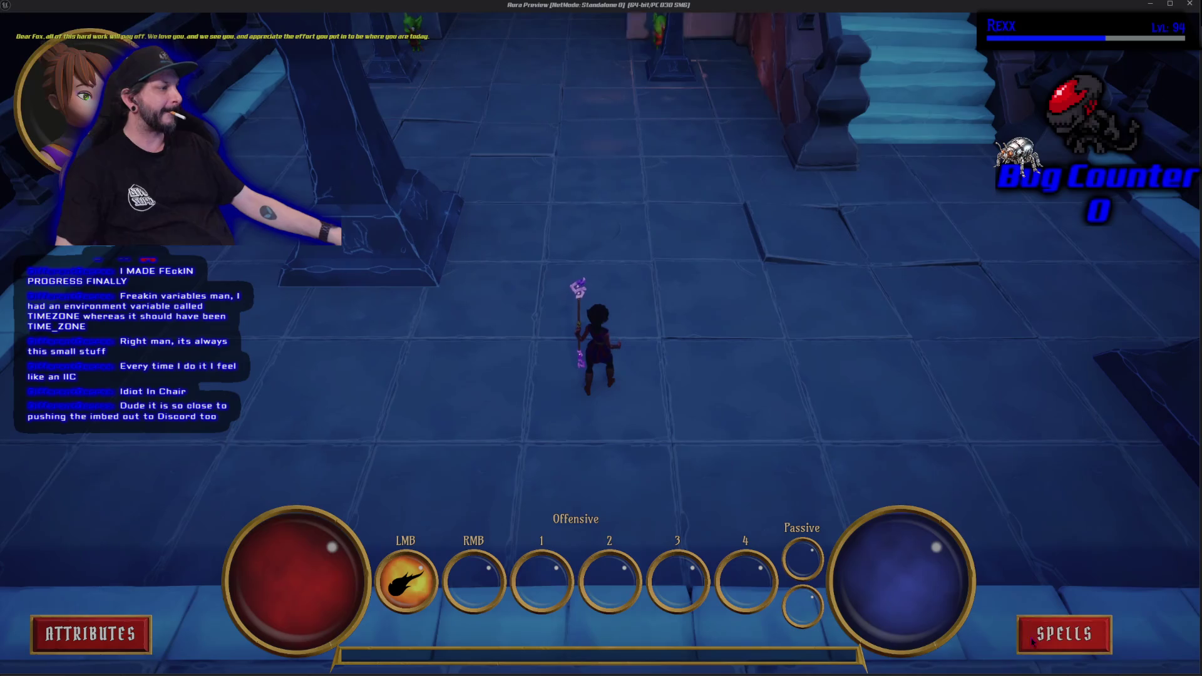
{"action": "left_click", "coordinate": [1034, 639]}
{"action": "key", "text": "Escape"}
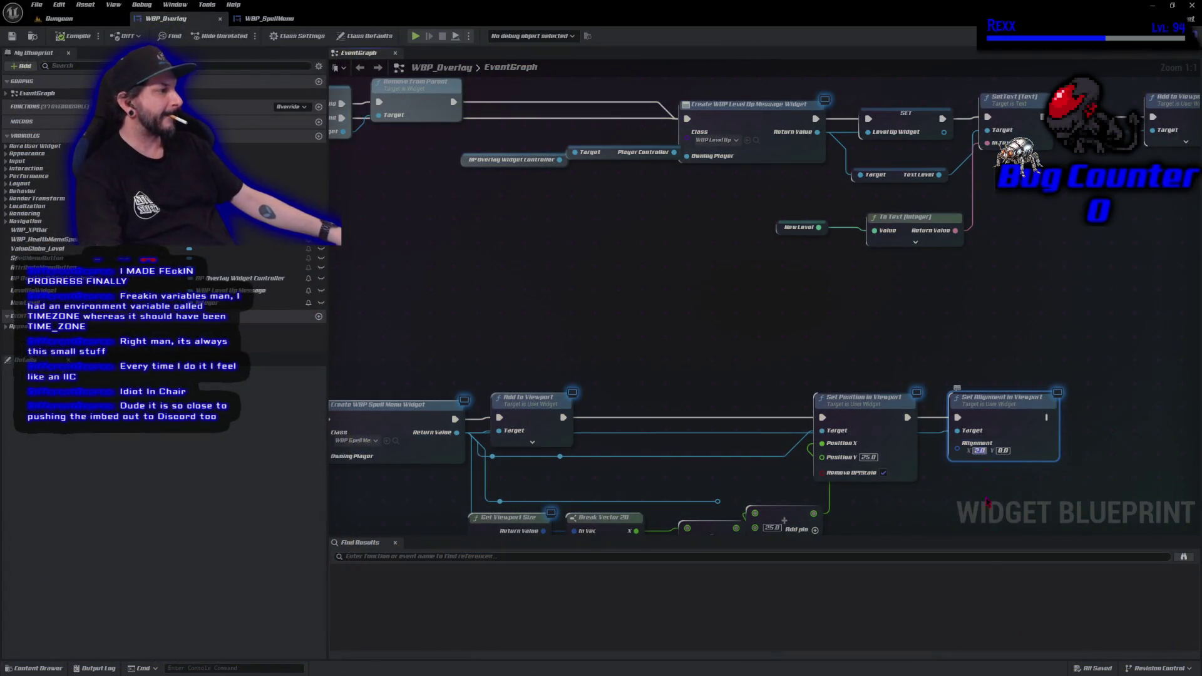
Change alignment X to -1.0, compile, and run the game preview again.
{"action": "type", "text": "-1"}
{"action": "key", "text": "Return"}
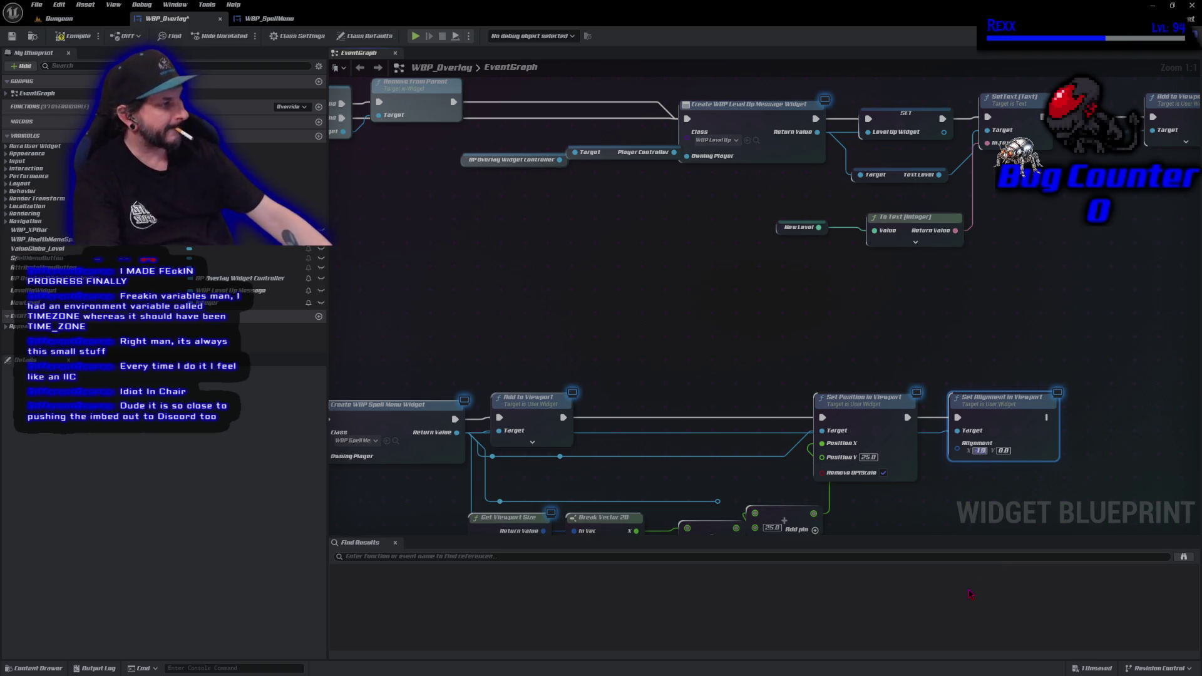
{"action": "left_click", "coordinate": [74, 36]}
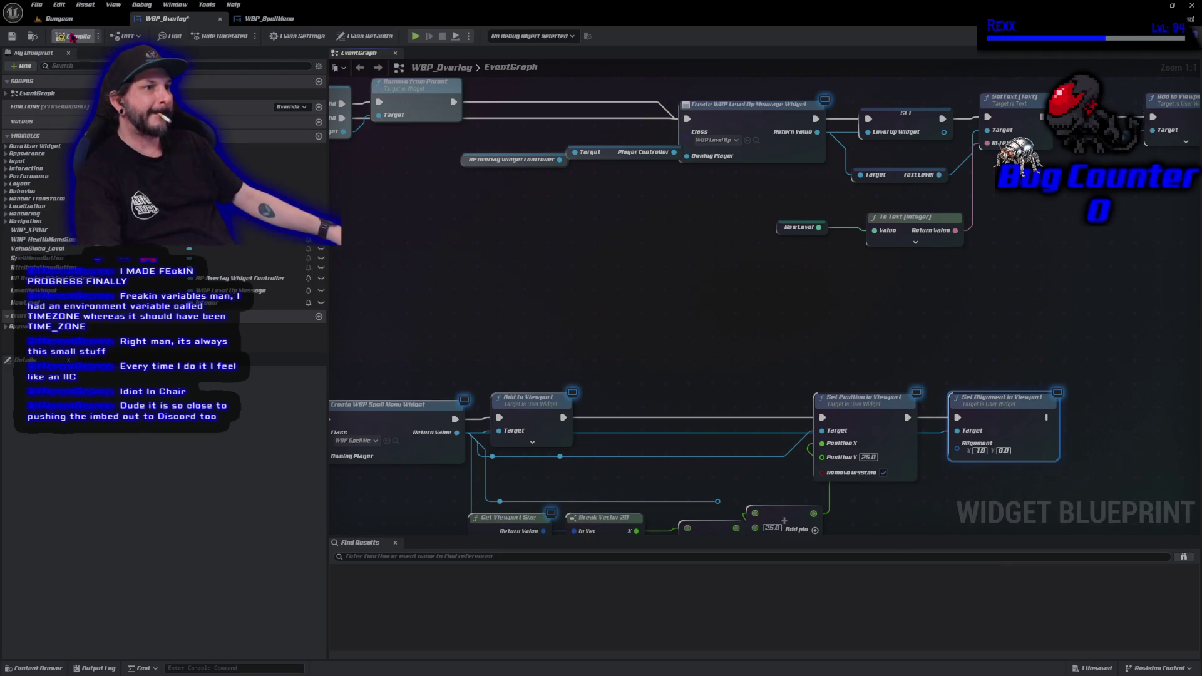
{"action": "left_click", "coordinate": [415, 36]}
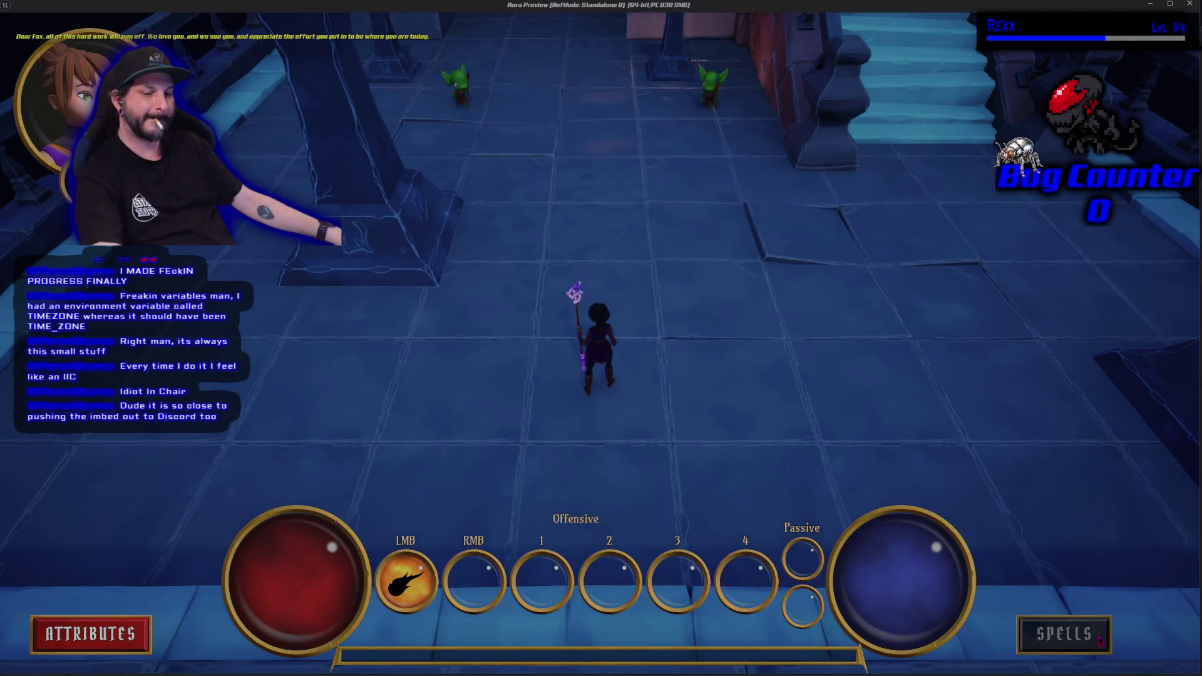
{"action": "key", "text": "Escape"}
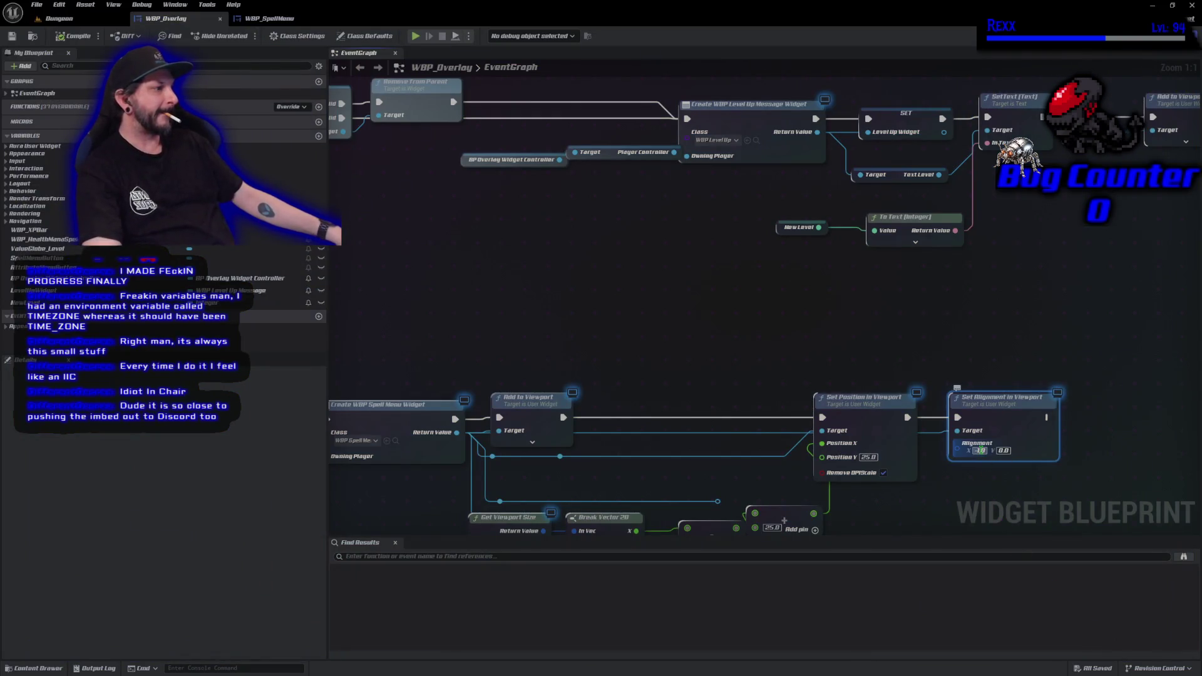
Set alignment X to 0.5, compile, and play-test with the Abilities and Attributes menus open.
{"action": "type", "text": "0.5"}
{"action": "key", "text": "Return"}
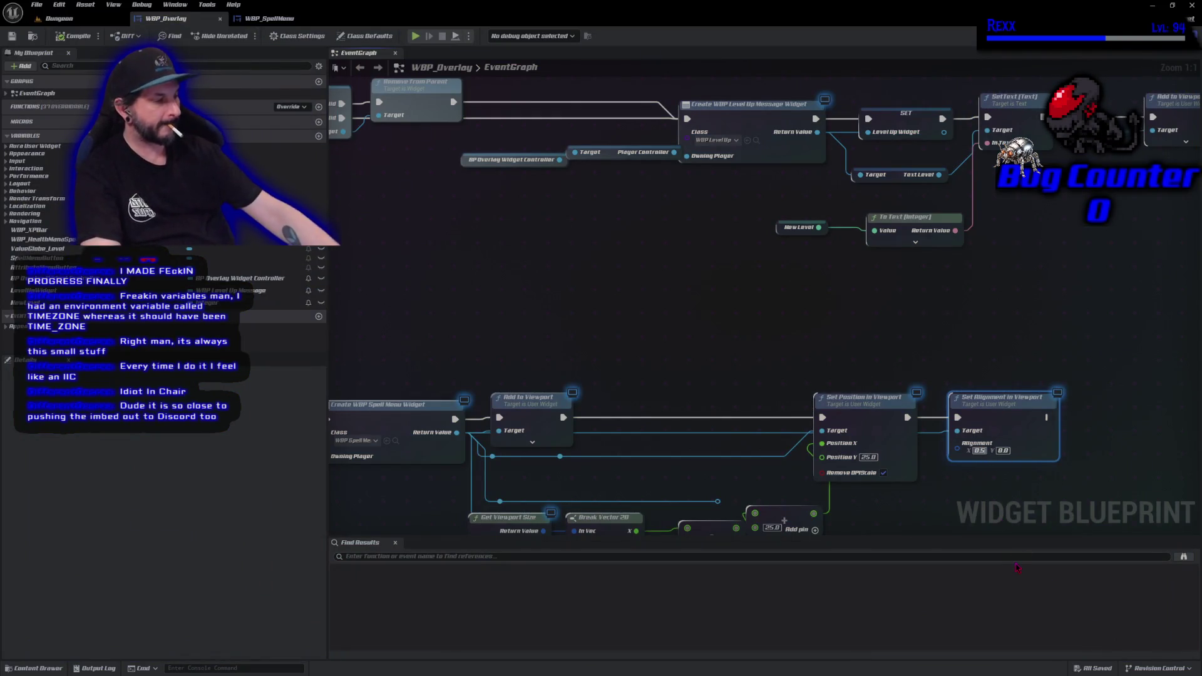
{"action": "left_click", "coordinate": [72, 36]}
{"action": "left_click", "coordinate": [413, 38]}
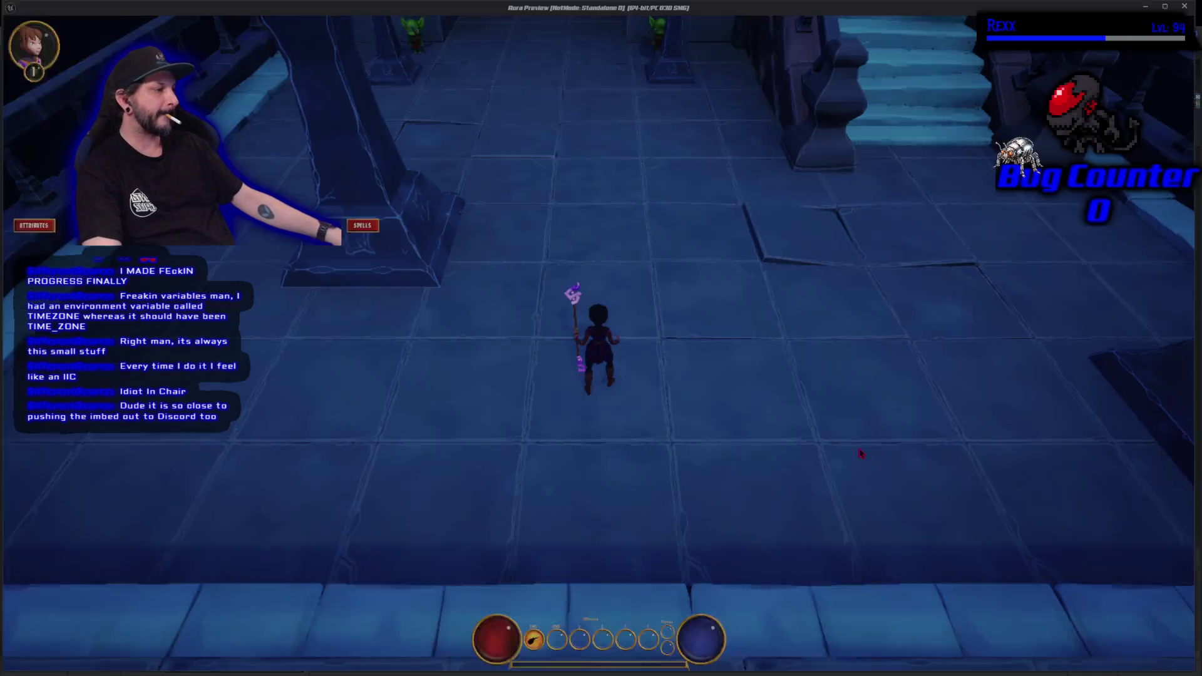
{"action": "left_click", "coordinate": [1071, 637]}
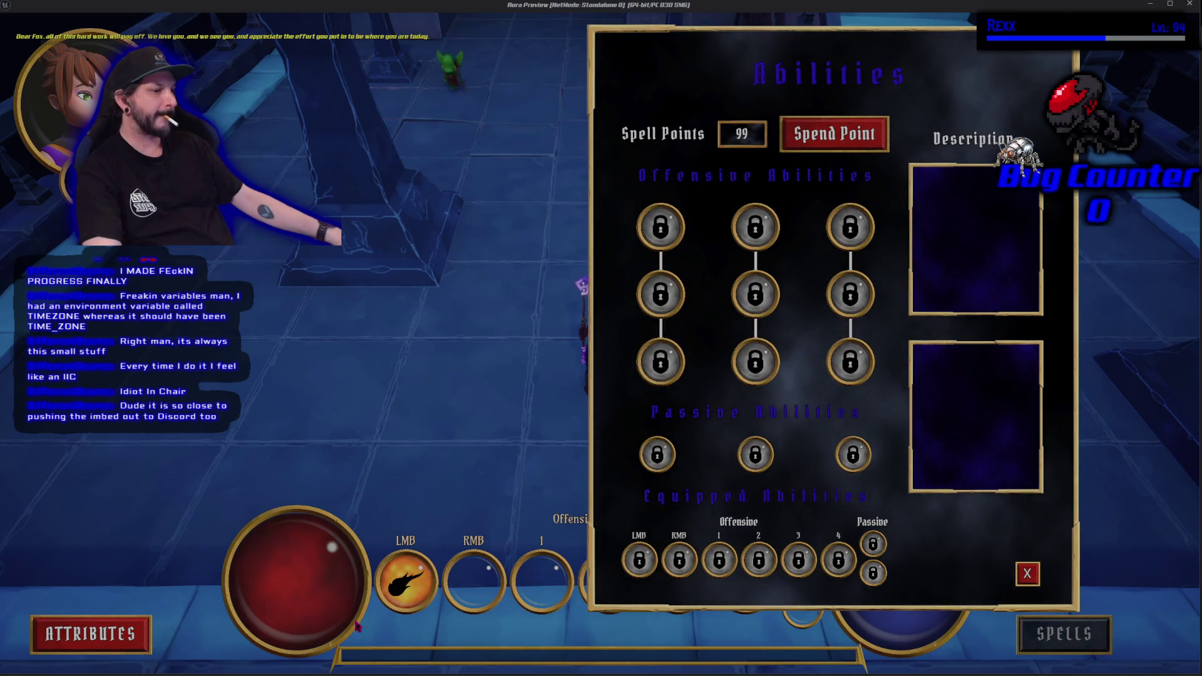
{"action": "left_click", "coordinate": [111, 636]}
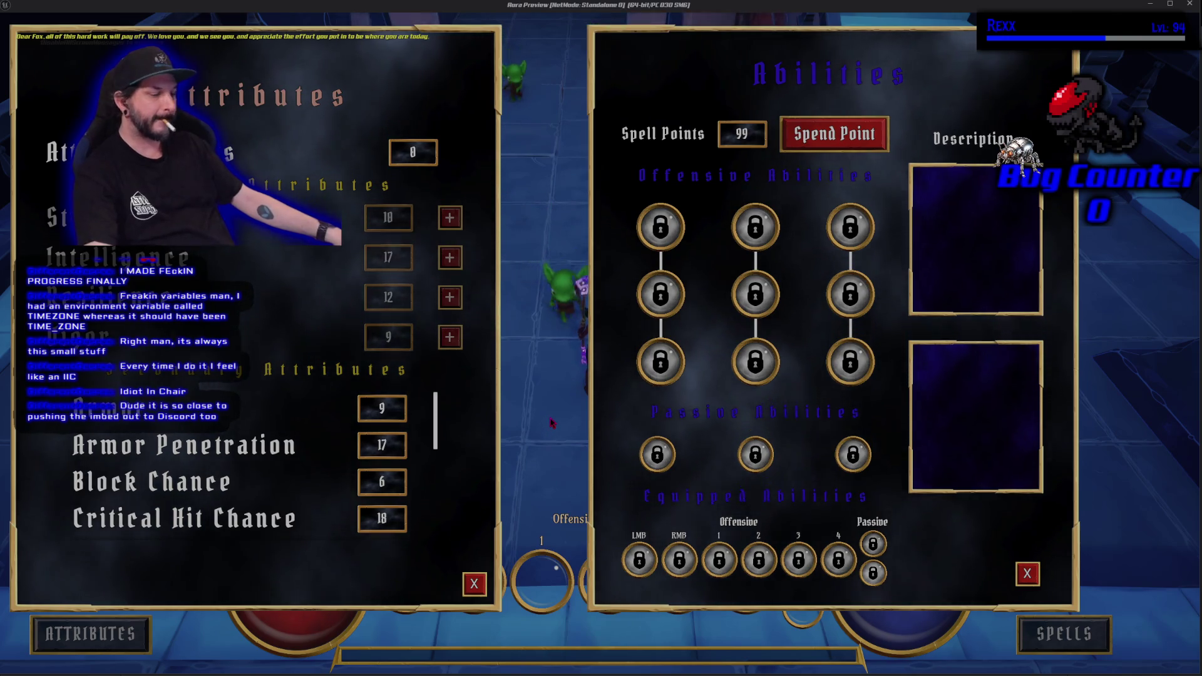
{"action": "key", "text": "Escape"}
Replay the Dungeon level with both menus open side by side in full-screen view.
{"action": "key", "text": "alt+p"}
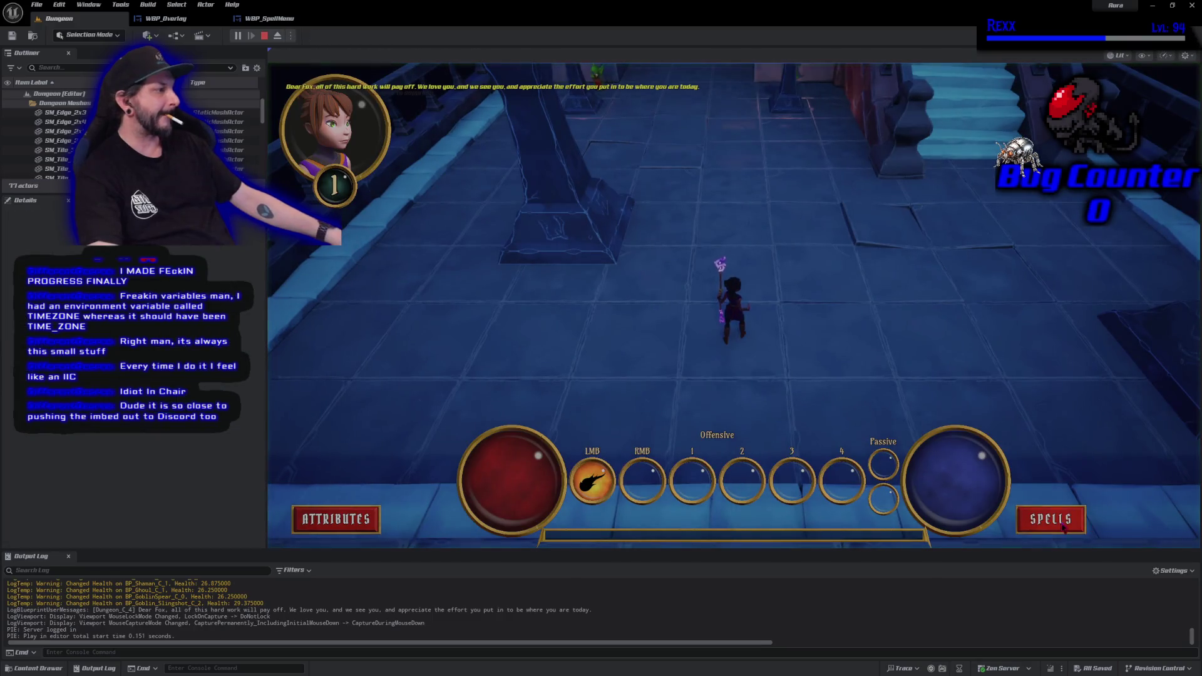
{"action": "left_click", "coordinate": [1051, 519]}
{"action": "left_click", "coordinate": [336, 519]}
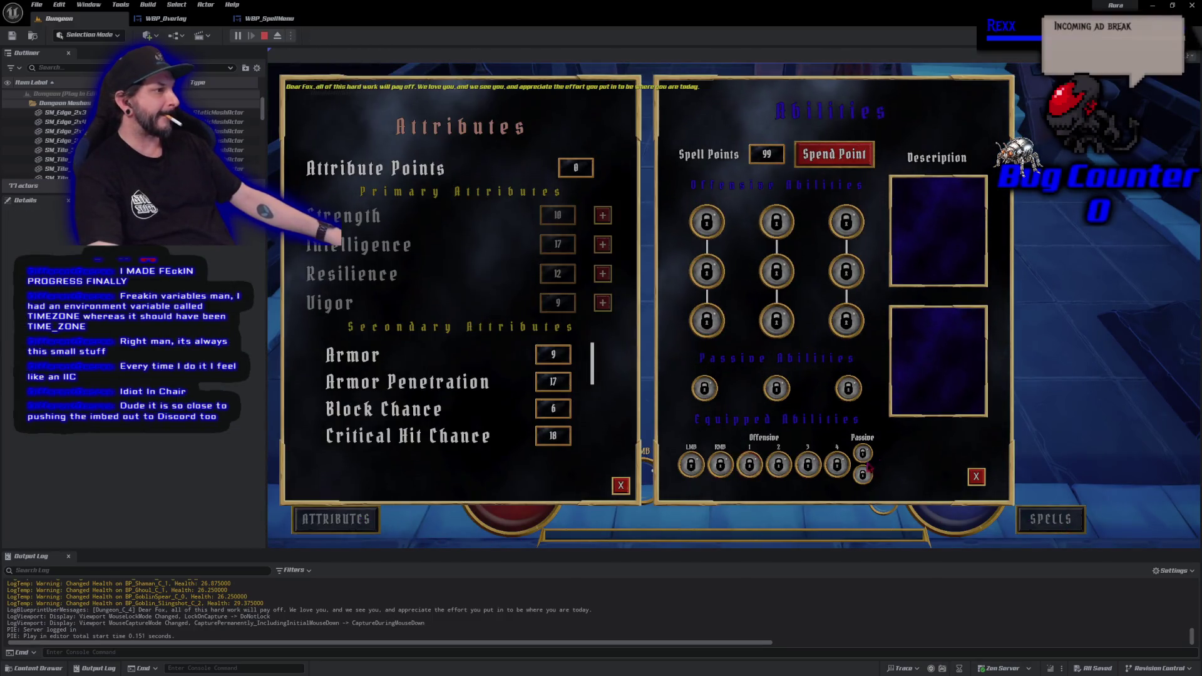
{"action": "key", "text": "F11"}
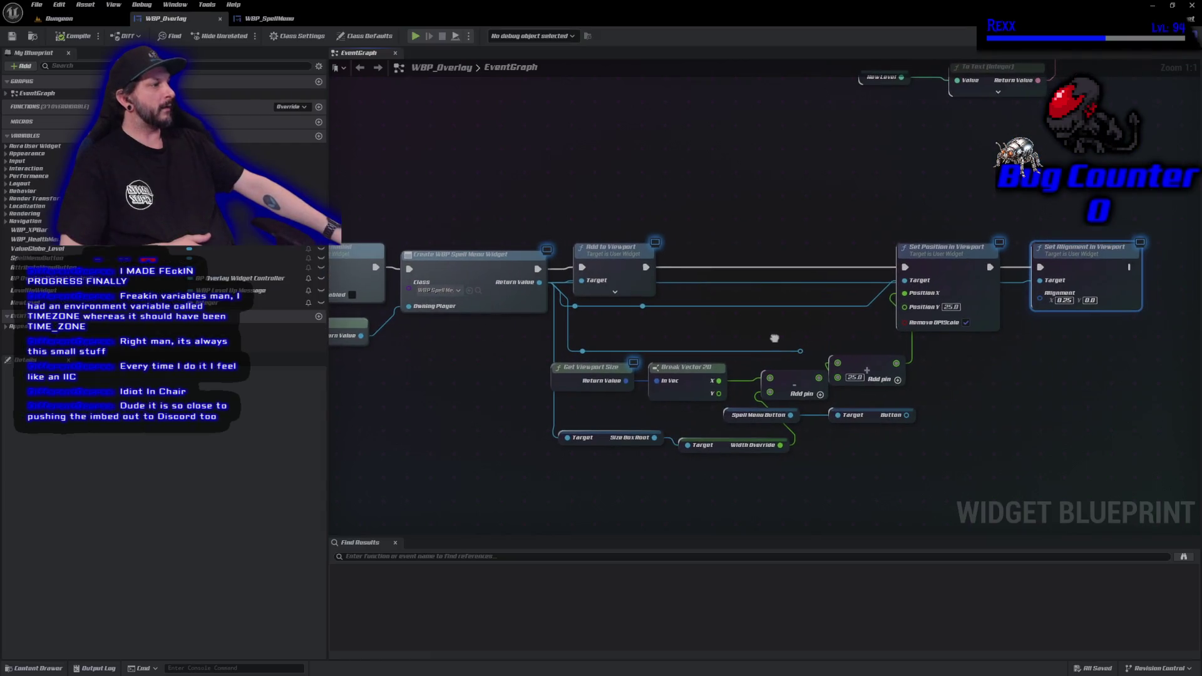
Promote Position Y's 25.0 to a Menu Padding variable, compile, and plug it into the Add node's B pin.
{"action": "left_click_drag", "start_coordinate": [912, 308], "coordinate": [855, 322]}
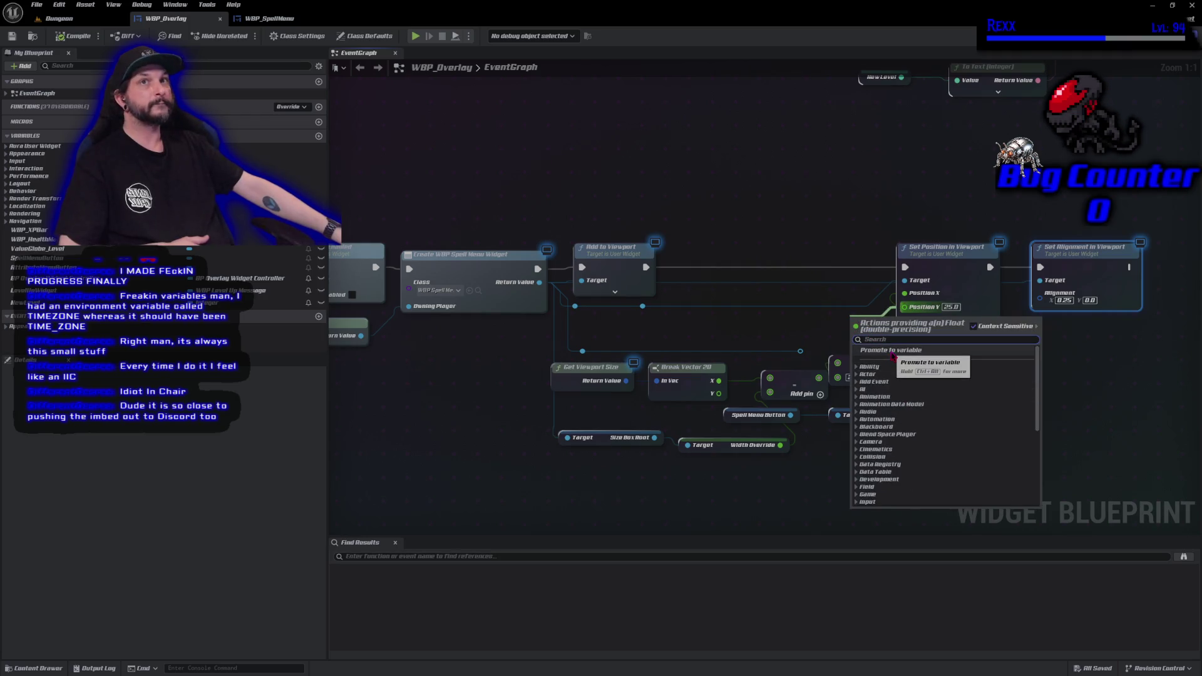
{"action": "left_click", "coordinate": [893, 351]}
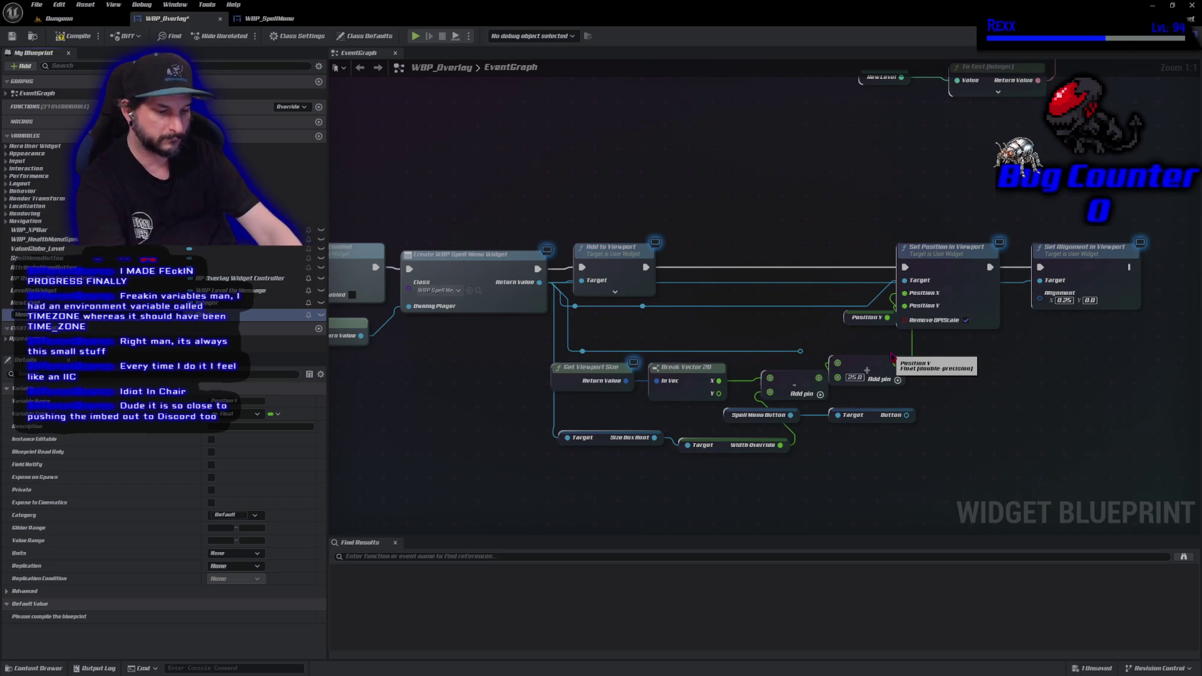
{"action": "type", "text": "Menu Padding"}
{"action": "key", "text": "Return"}
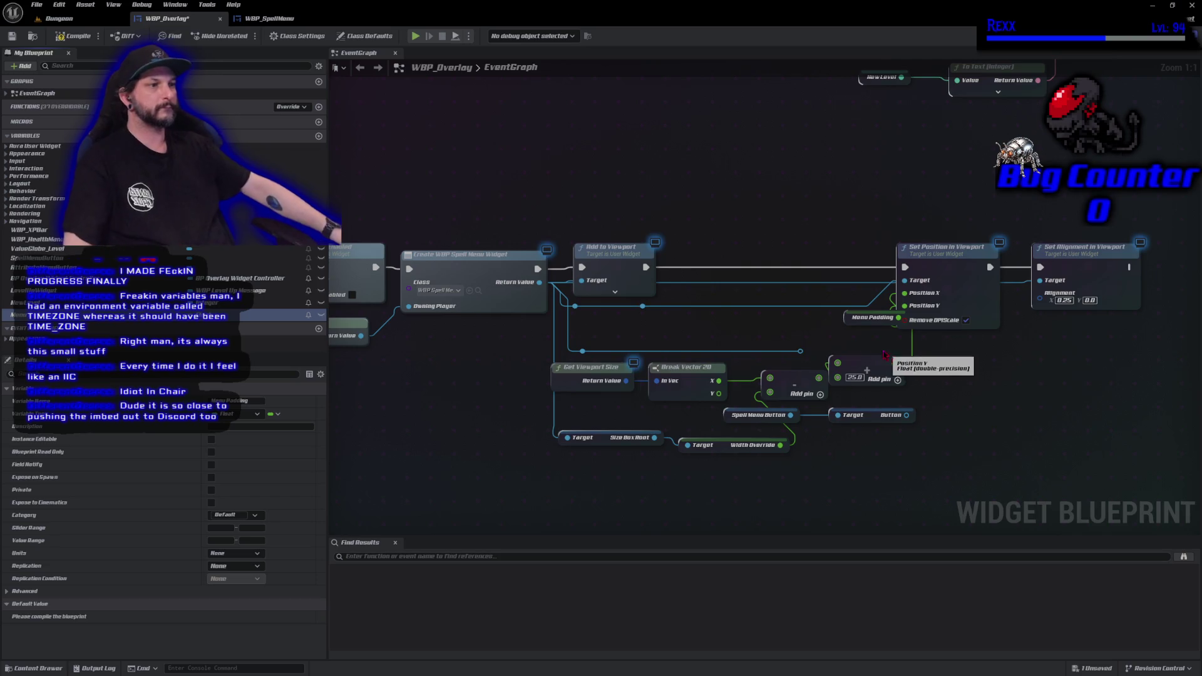
{"action": "left_click", "coordinate": [72, 36]}
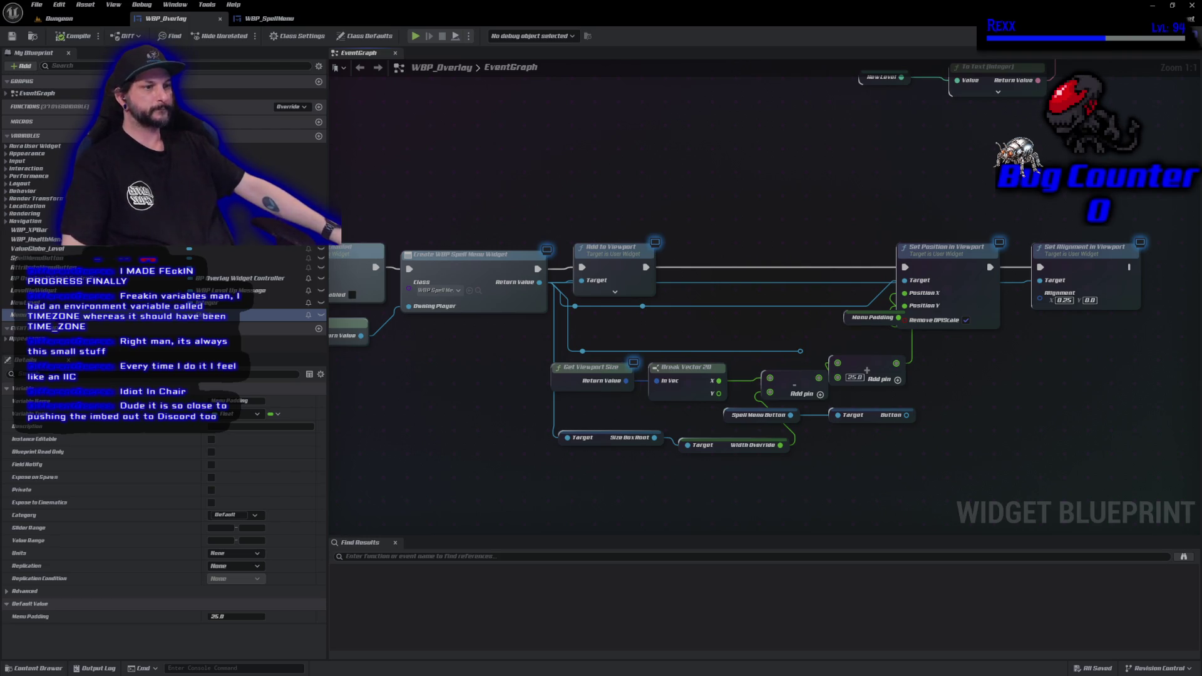
{"action": "mouse_move", "coordinate": [188, 315]}
{"action": "left_mouse_down"}
{"action": "mouse_move", "coordinate": [282, 316]}
{"action": "mouse_move", "coordinate": [692, 492]}
{"action": "mouse_move", "coordinate": [855, 398]}
{"action": "mouse_move", "coordinate": [837, 379]}
{"action": "mouse_move", "coordinate": [925, 370]}
{"action": "left_mouse_up"}
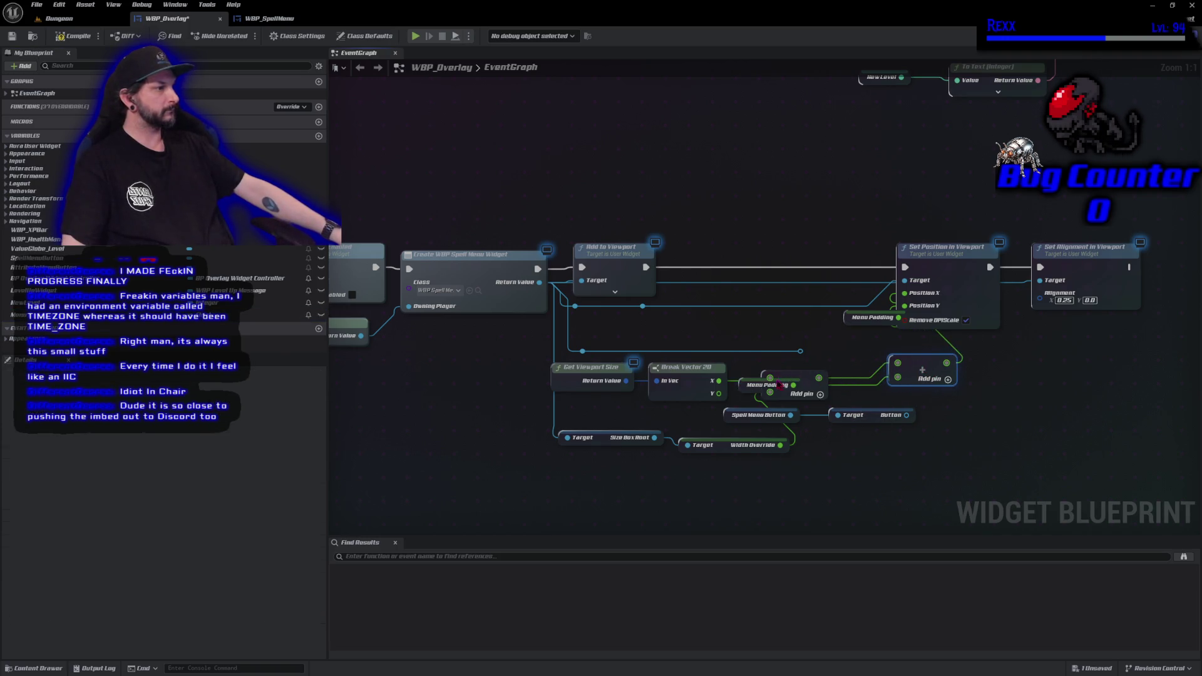
{"action": "left_click_drag", "start_coordinate": [779, 386], "coordinate": [832, 393]}
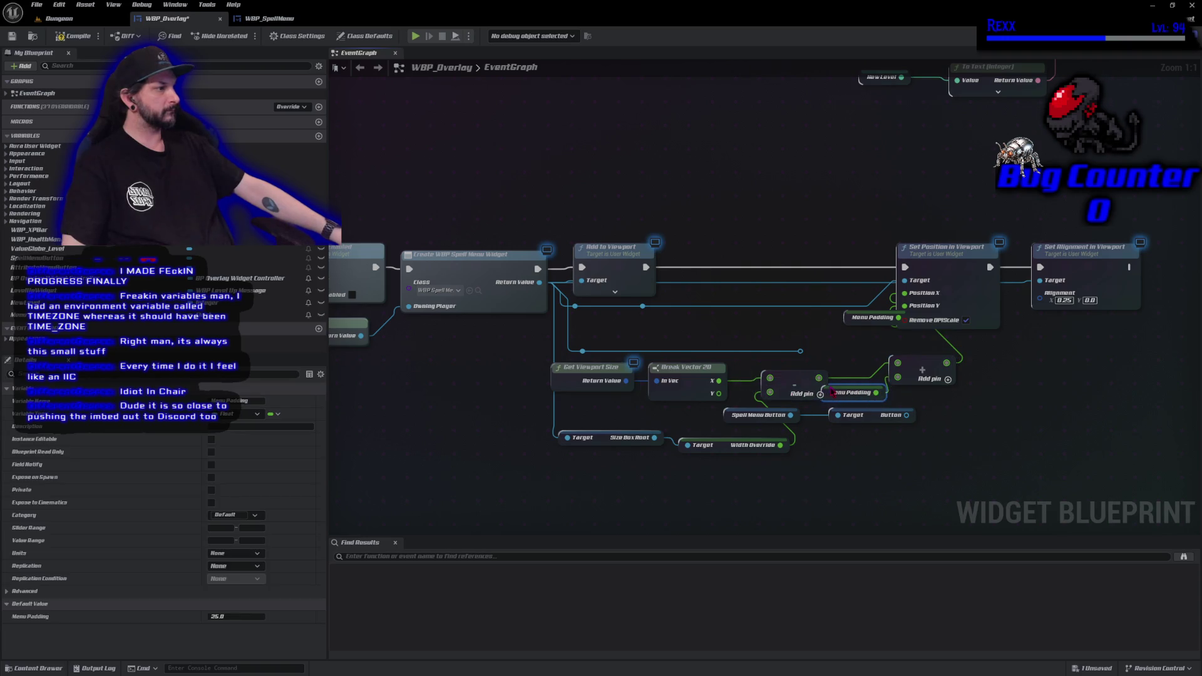
Delete the Spell Menu Button nodes, move Size Box Root beside Width Override, and save.
{"action": "mouse_move", "coordinate": [884, 434]}
{"action": "left_mouse_down"}
{"action": "mouse_move", "coordinate": [786, 421]}
{"action": "mouse_move", "coordinate": [685, 506]}
{"action": "mouse_move", "coordinate": [728, 447]}
{"action": "mouse_move", "coordinate": [690, 418]}
{"action": "left_mouse_up"}
{"action": "key", "text": "Delete"}
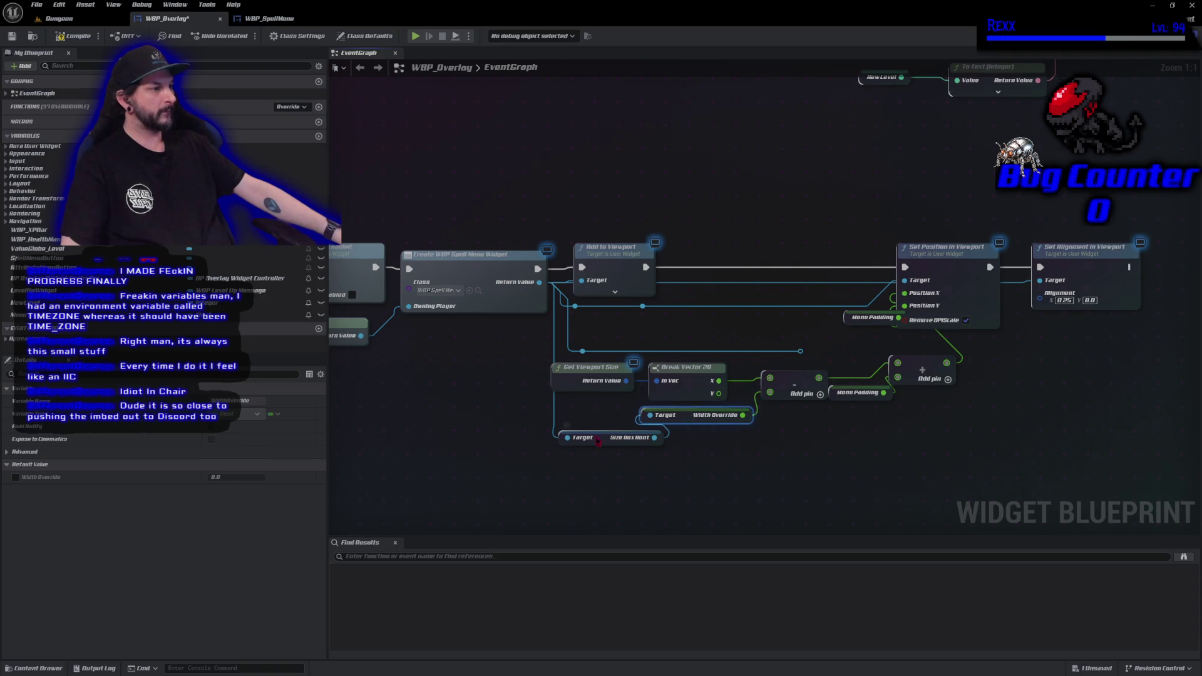
{"action": "left_click_drag", "start_coordinate": [597, 441], "coordinate": [566, 418]}
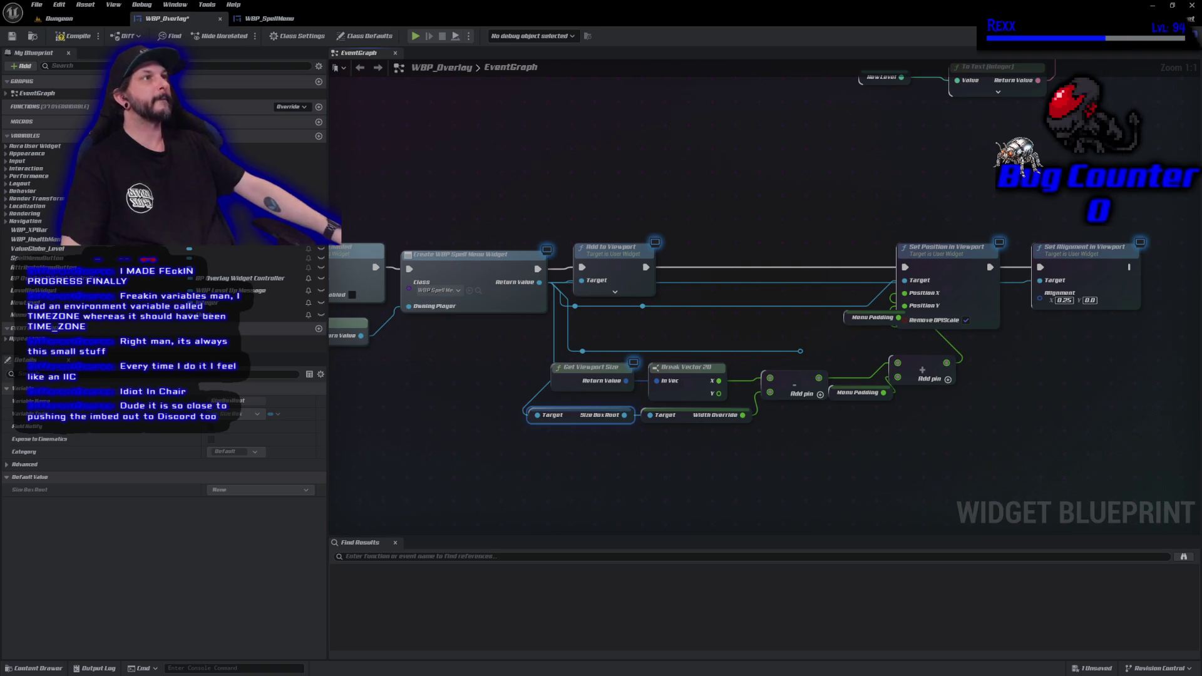
{"action": "key", "text": "ctrl+s"}
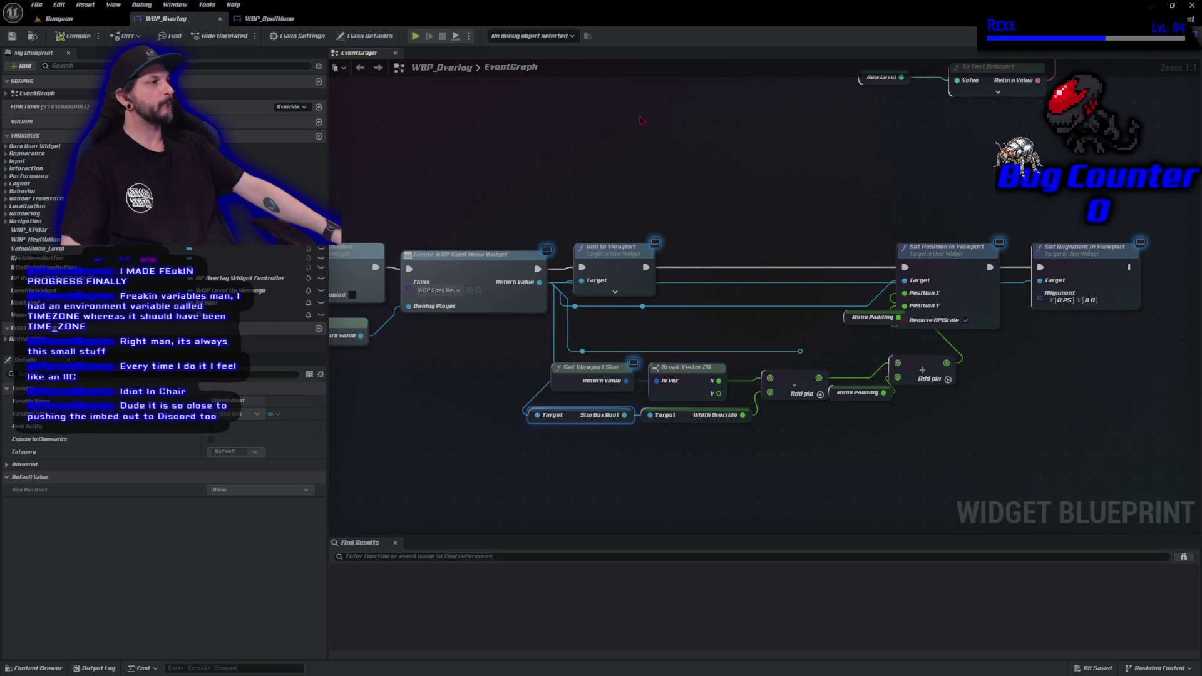
{"action": "left_click_drag", "start_coordinate": [666, 122], "coordinate": [702, 526]}
{"action": "mouse_move", "coordinate": [689, 300]}
{"action": "left_mouse_down"}
{"action": "mouse_move", "coordinate": [727, 457]}
{"action": "mouse_move", "coordinate": [811, 537]}
{"action": "left_mouse_up"}
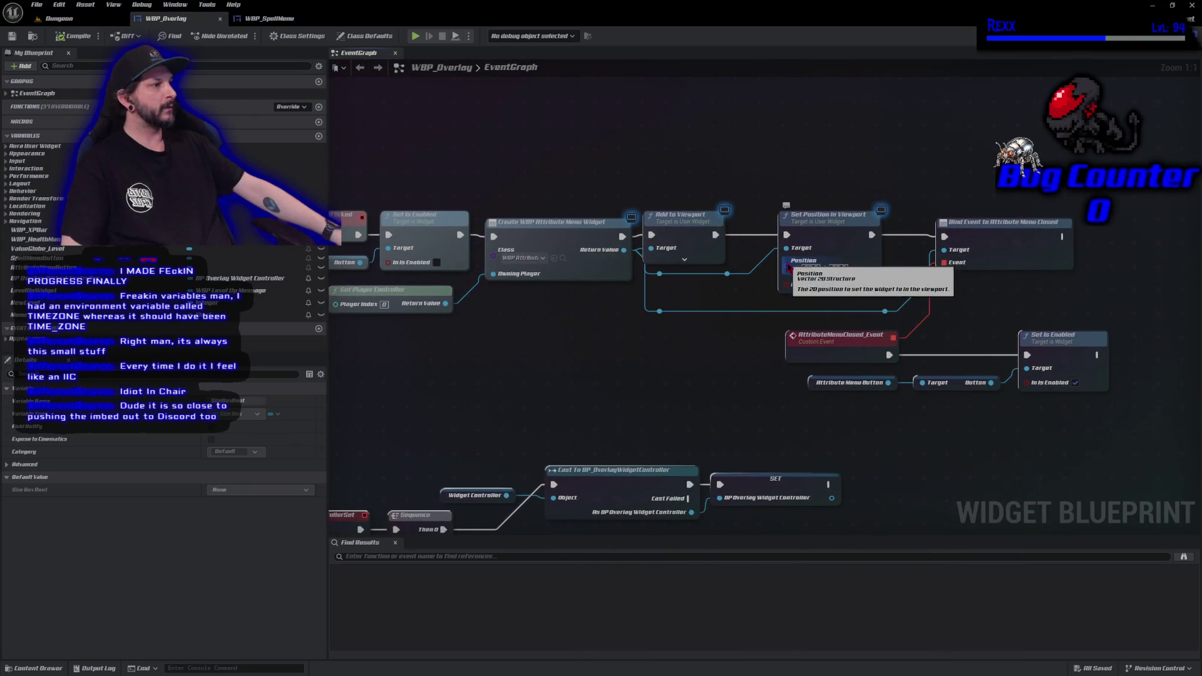
Split the attribute menu's Set Position pin, feed Menu Padding into Position Y, compile, and open the Dungeon level.
{"action": "right_click", "coordinate": [787, 266]}
{"action": "left_click", "coordinate": [805, 299]}
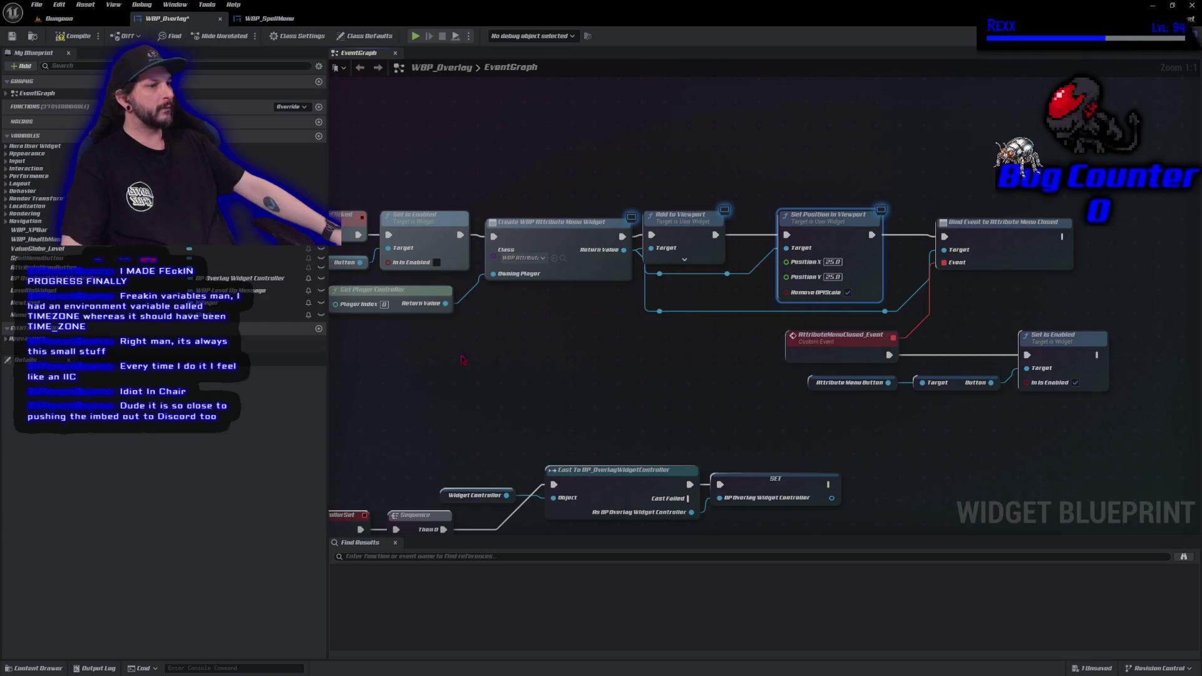
{"action": "mouse_move", "coordinate": [37, 315]}
{"action": "left_mouse_down"}
{"action": "mouse_move", "coordinate": [786, 276]}
{"action": "mouse_move", "coordinate": [694, 274]}
{"action": "mouse_move", "coordinate": [699, 298]}
{"action": "left_mouse_up"}
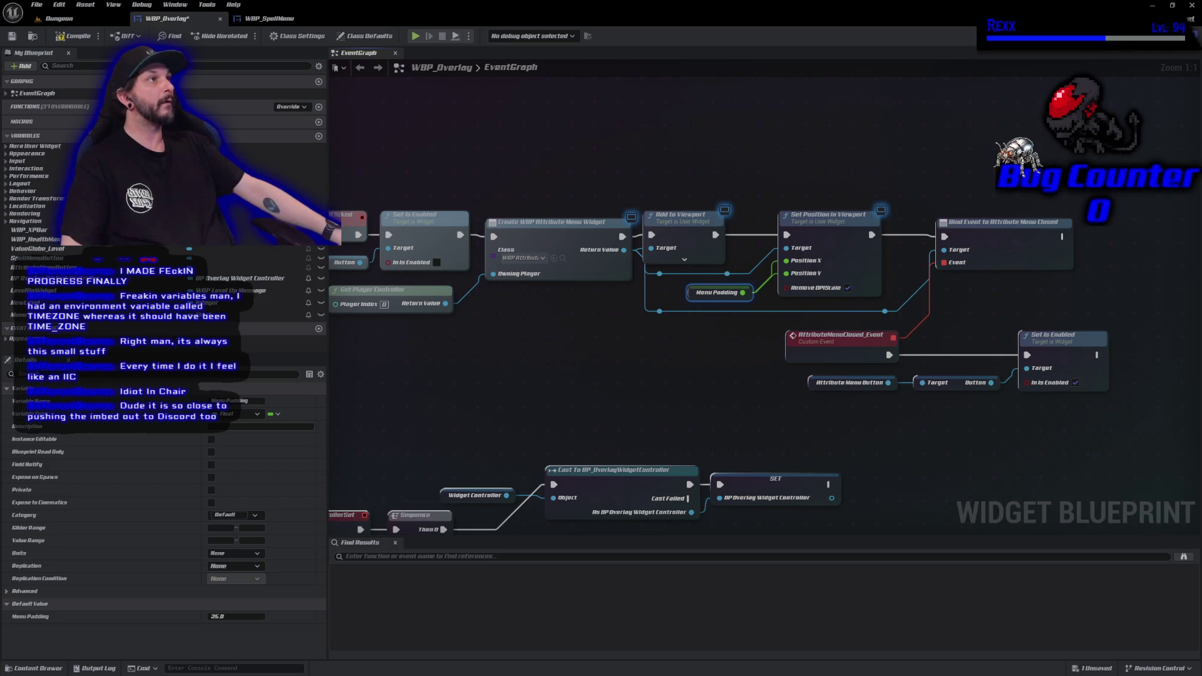
{"action": "left_click", "coordinate": [76, 36]}
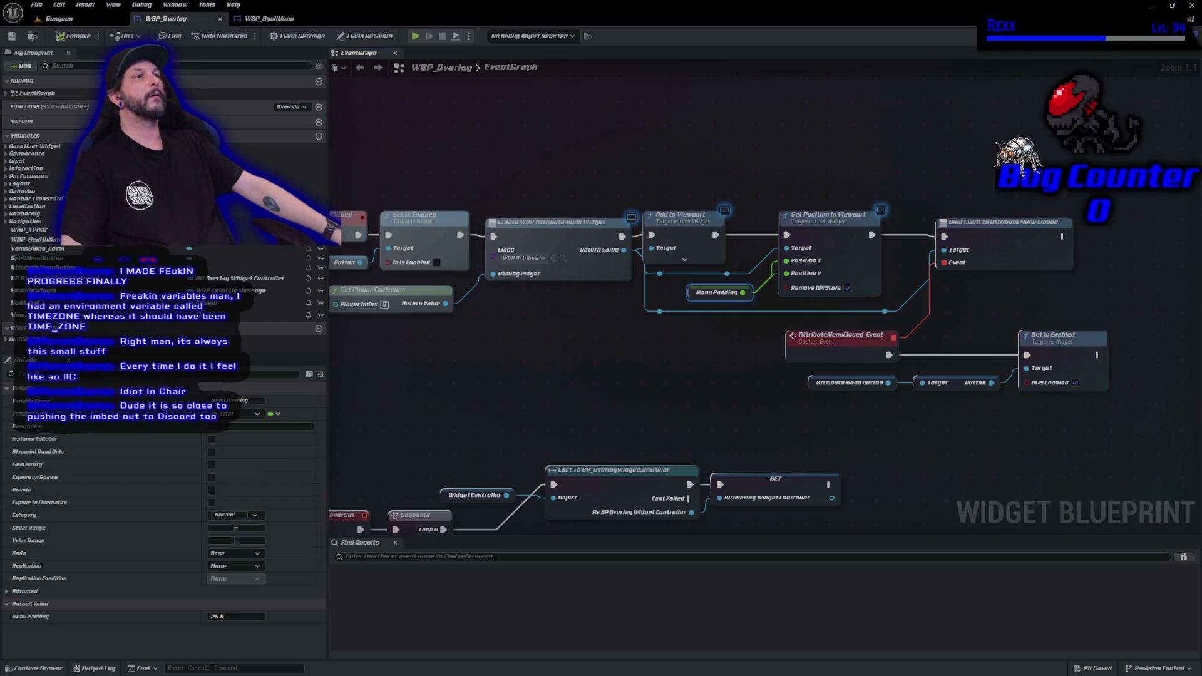
{"action": "left_click", "coordinate": [104, 18]}
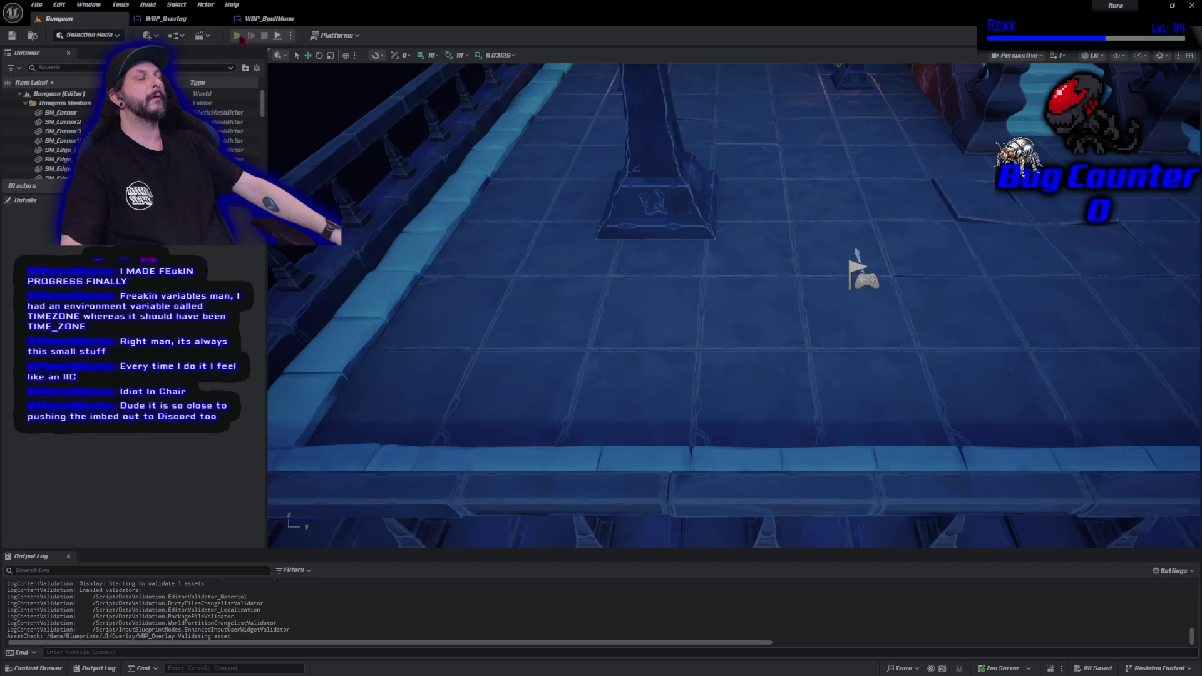
Play the game with the Abilities and Attributes menus open side by side in full-screen, then stop.
{"action": "left_click", "coordinate": [237, 35]}
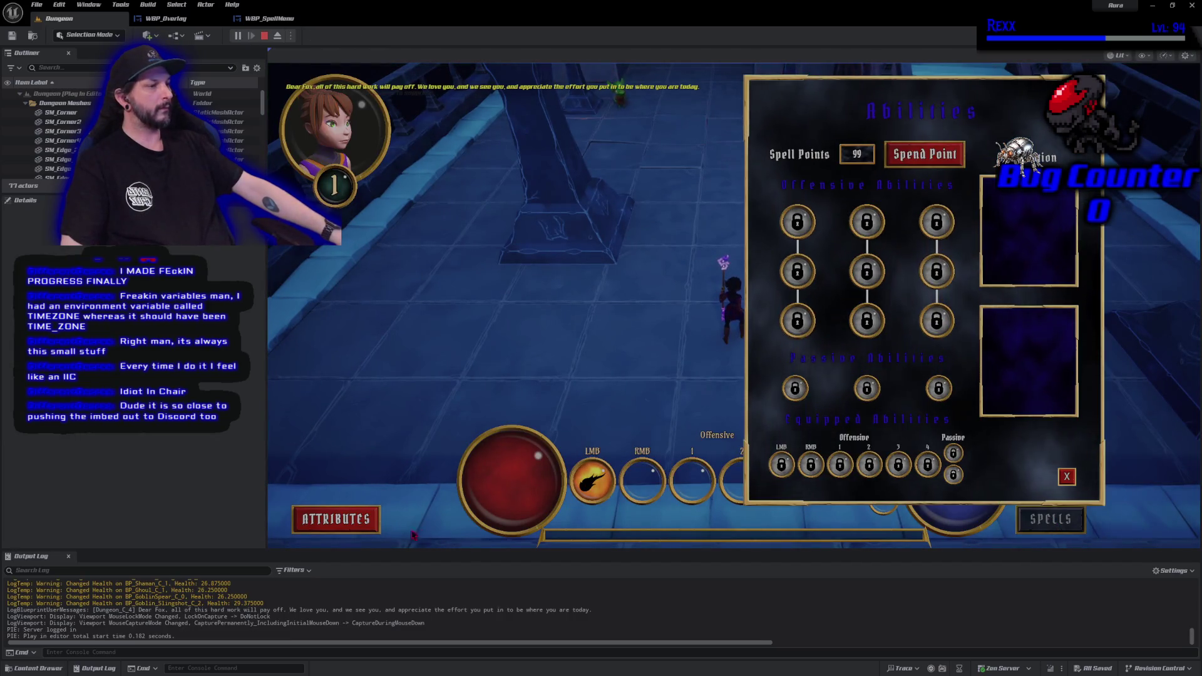
{"action": "left_click", "coordinate": [367, 521]}
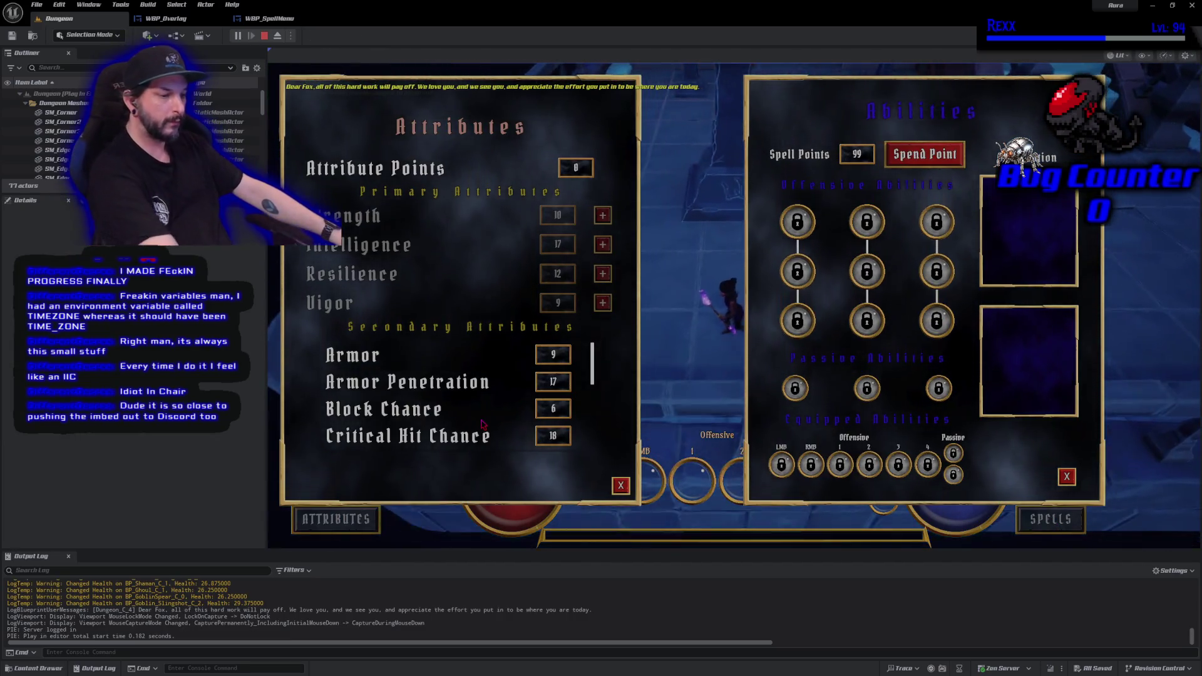
{"action": "key", "text": "F11"}
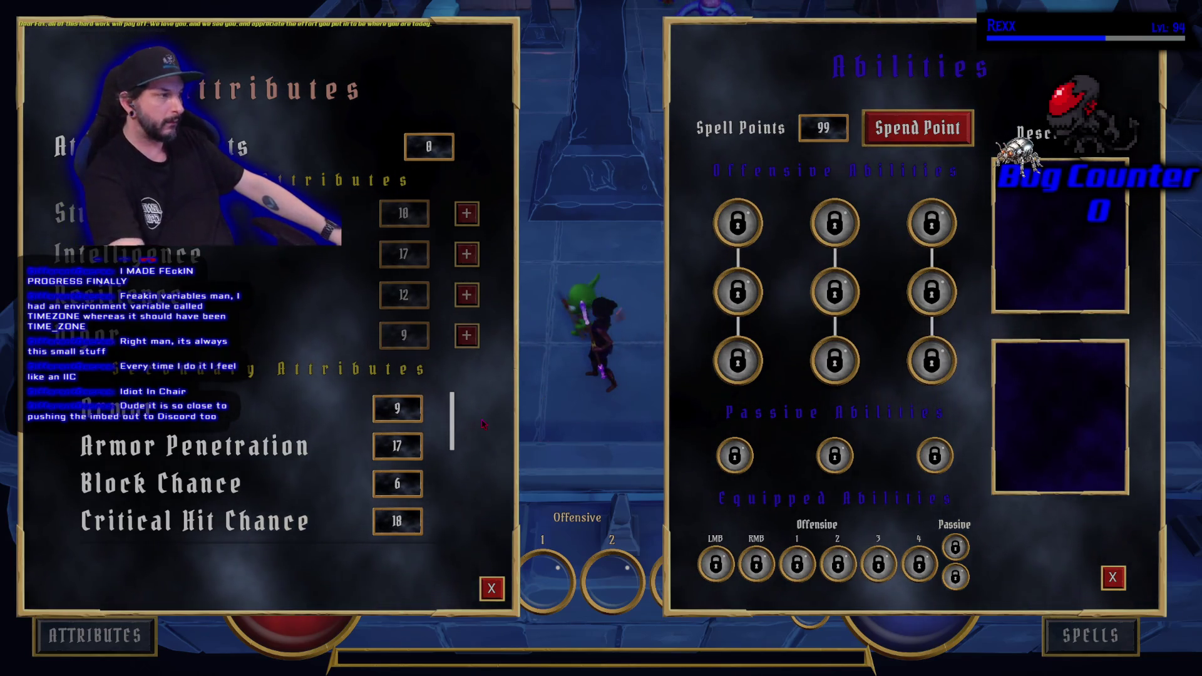
{"action": "key", "text": "Escape"}
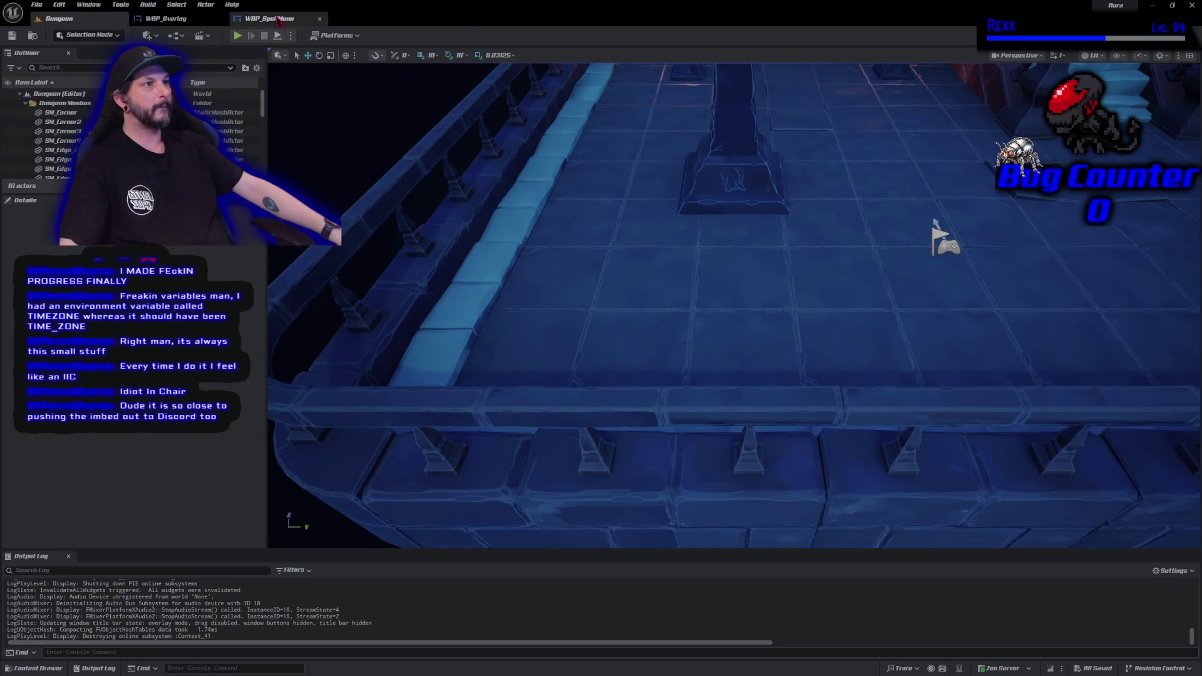
In WBP_Overlay, disconnect the Menu Padding getter from the Add node, then compile and save.
{"action": "left_click", "coordinate": [278, 20]}
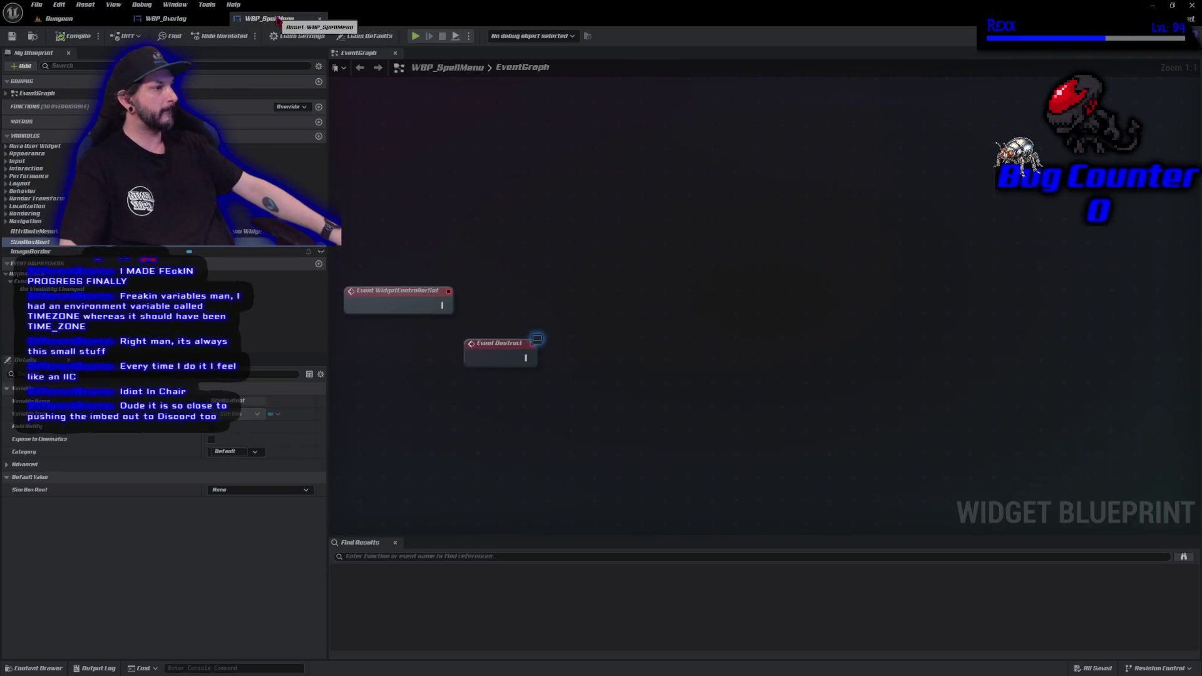
{"action": "left_click", "coordinate": [188, 22]}
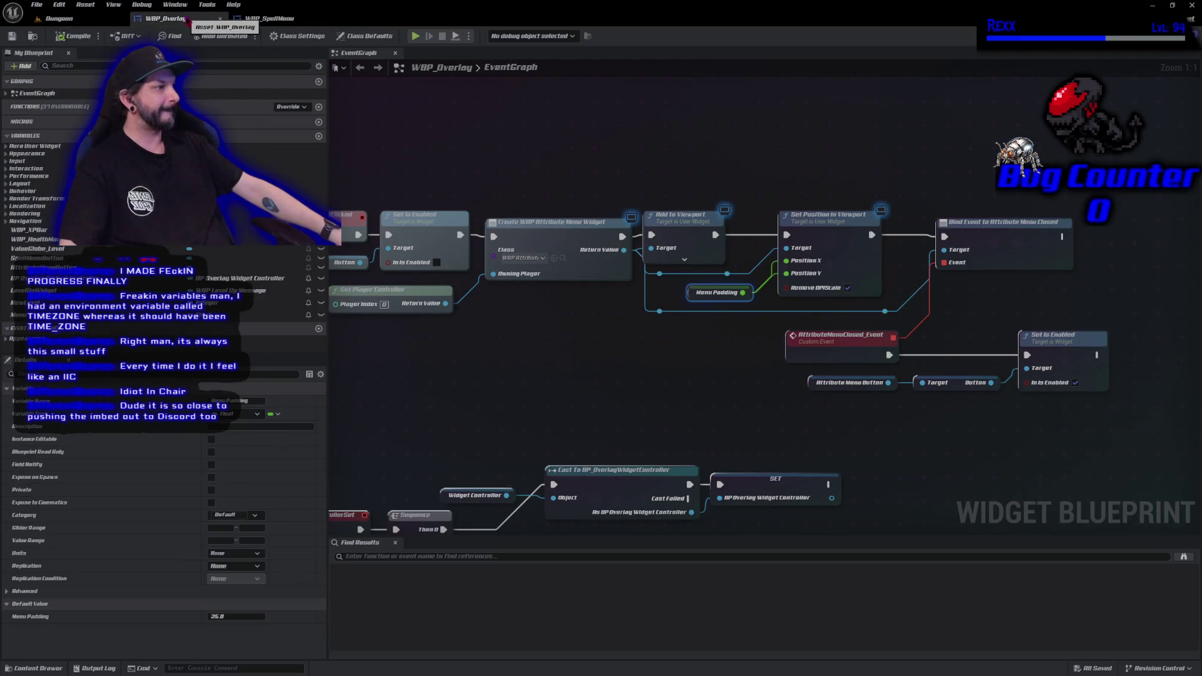
{"action": "left_click_drag", "start_coordinate": [532, 465], "coordinate": [555, 144]}
{"action": "mouse_move", "coordinate": [576, 189]}
{"action": "left_mouse_down"}
{"action": "mouse_move", "coordinate": [1116, 200]}
{"action": "mouse_move", "coordinate": [1101, 228]}
{"action": "mouse_move", "coordinate": [1020, 266]}
{"action": "left_mouse_up"}
{"action": "left_click_drag", "start_coordinate": [727, 399], "coordinate": [734, 436]}
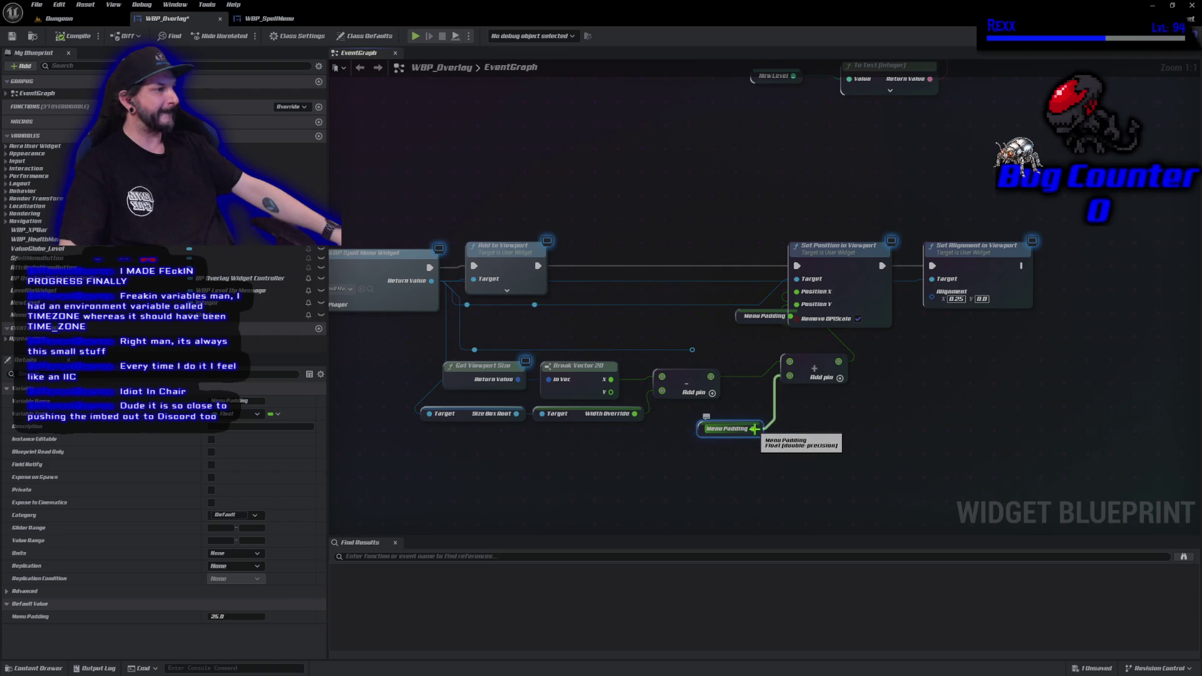
{"action": "right_click", "coordinate": [754, 430]}
{"action": "left_click", "coordinate": [773, 466]}
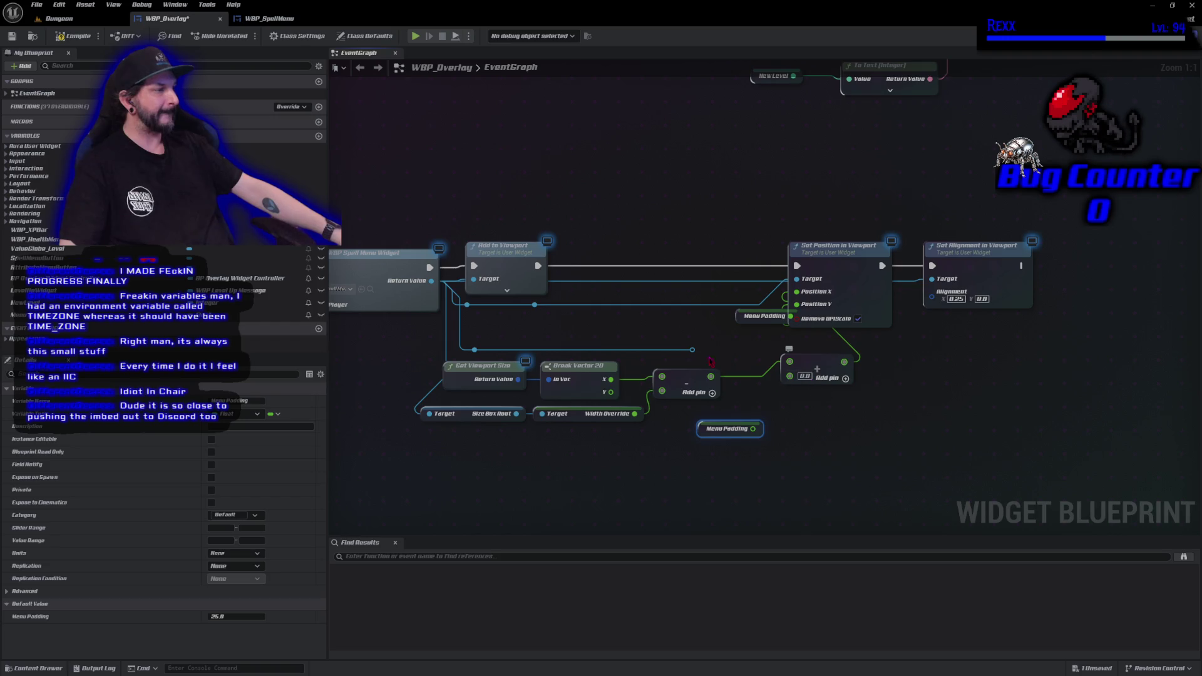
{"action": "left_click", "coordinate": [69, 35]}
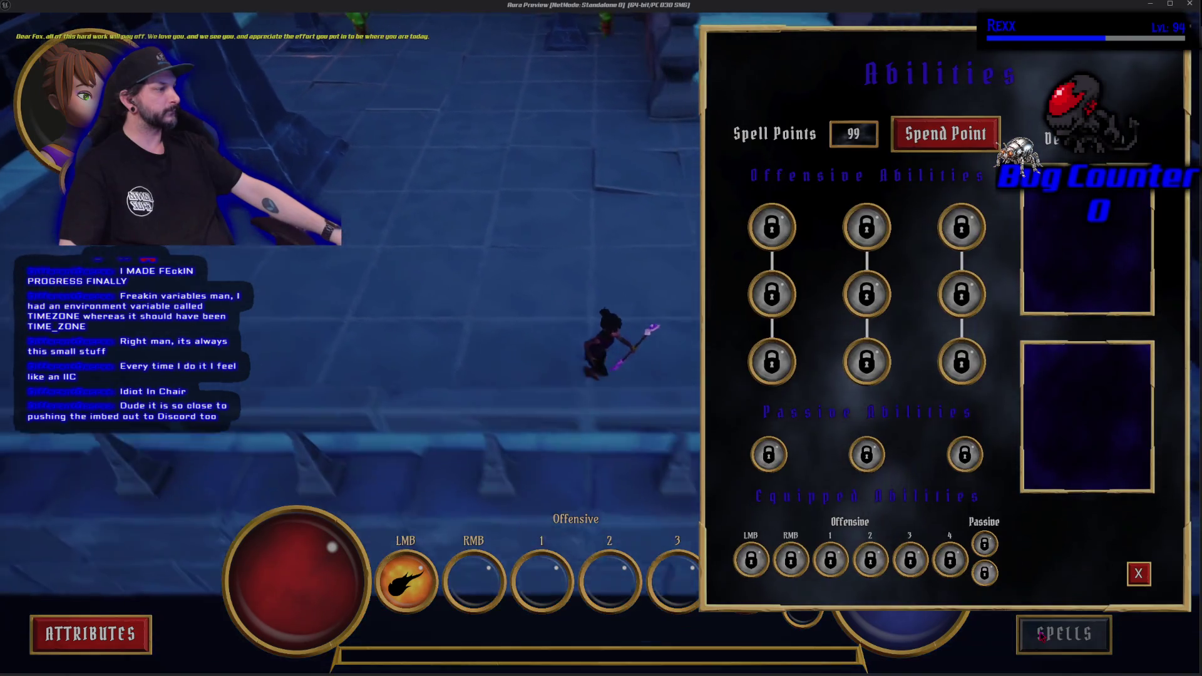
Open the Attributes menu in the running game, then stop the preview.
{"action": "left_click", "coordinate": [100, 645]}
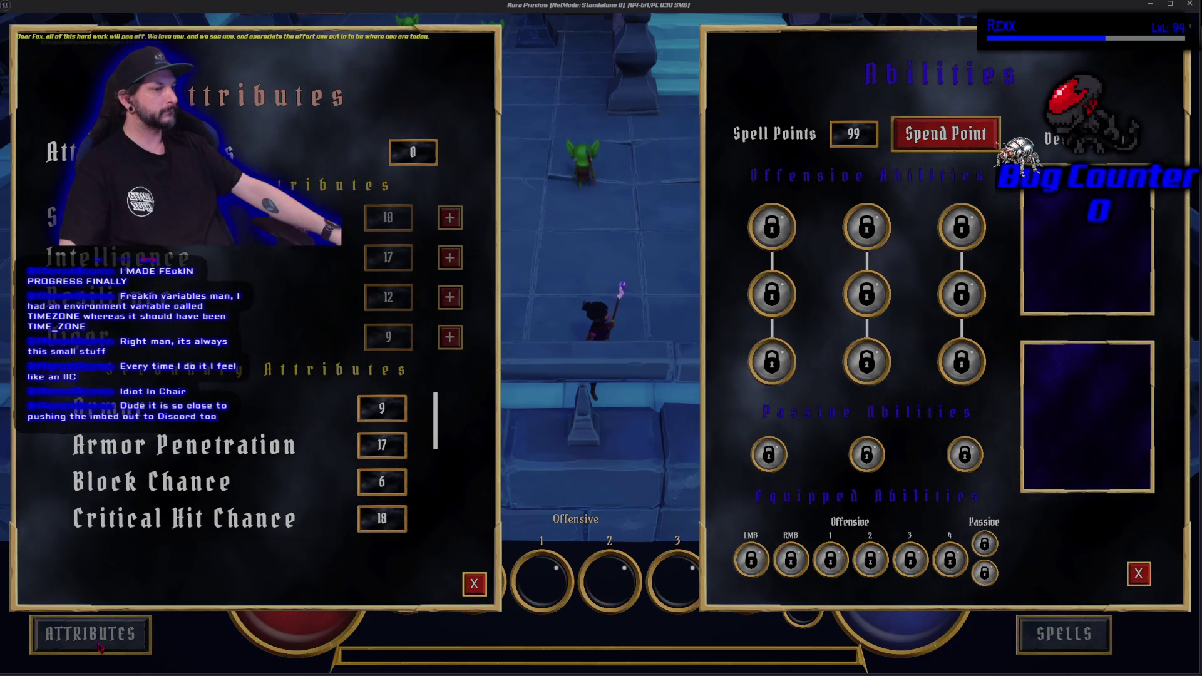
{"action": "key", "text": "Escape"}
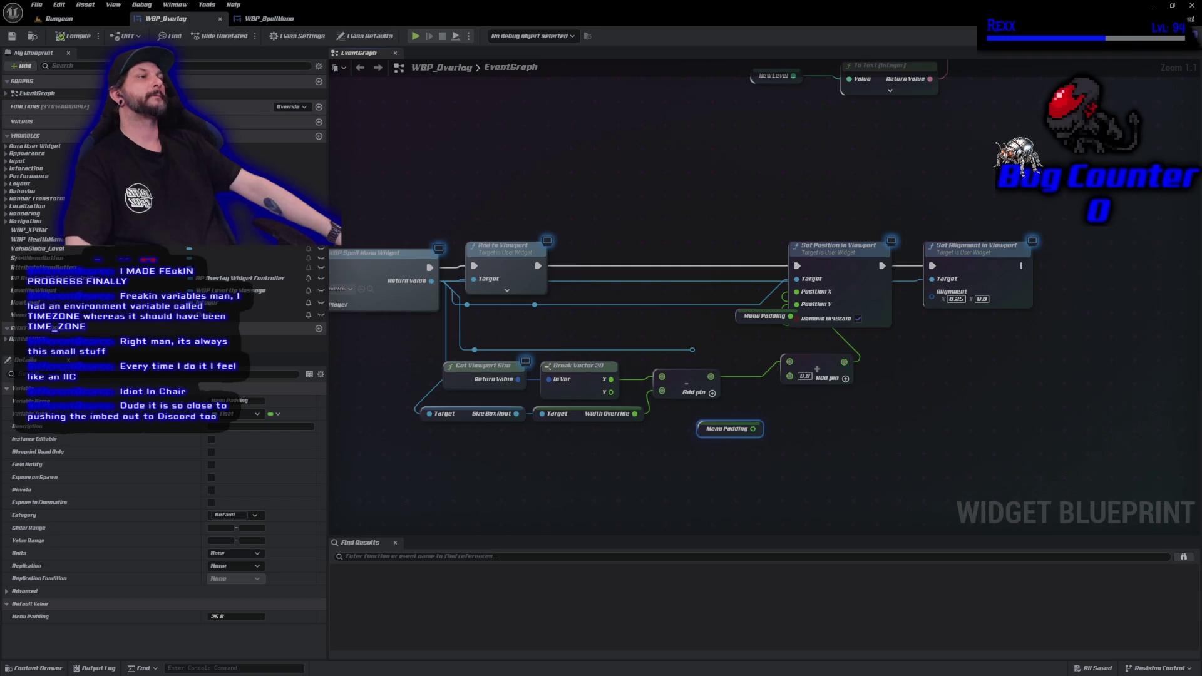
Locate WBP_AttributeMenu in the Content Browser and open it in its own editor.
{"action": "left_click", "coordinate": [23, 669]}
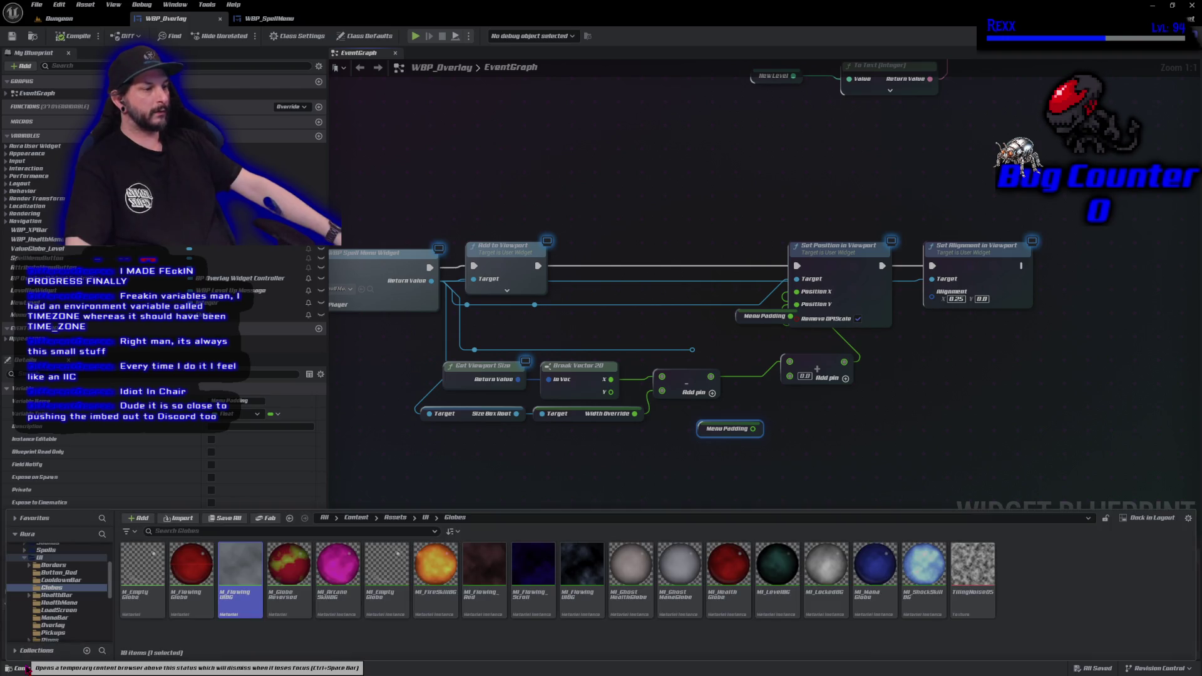
{"action": "left_click", "coordinate": [1164, 36]}
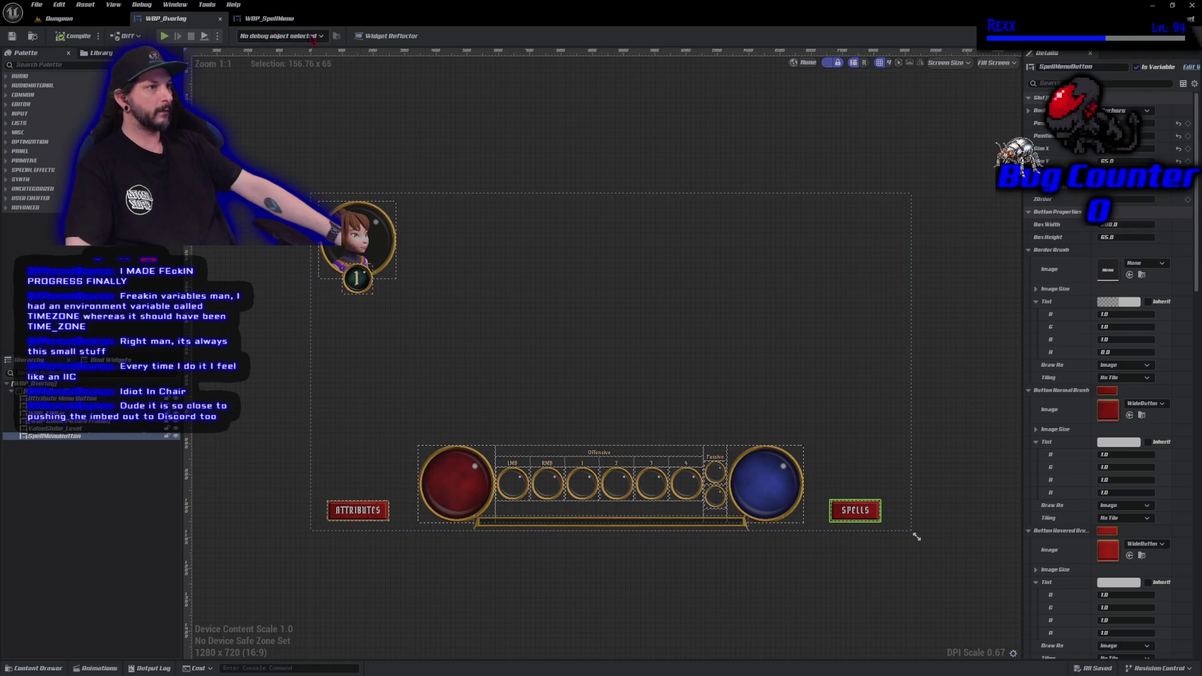
{"action": "left_click", "coordinate": [1177, 36]}
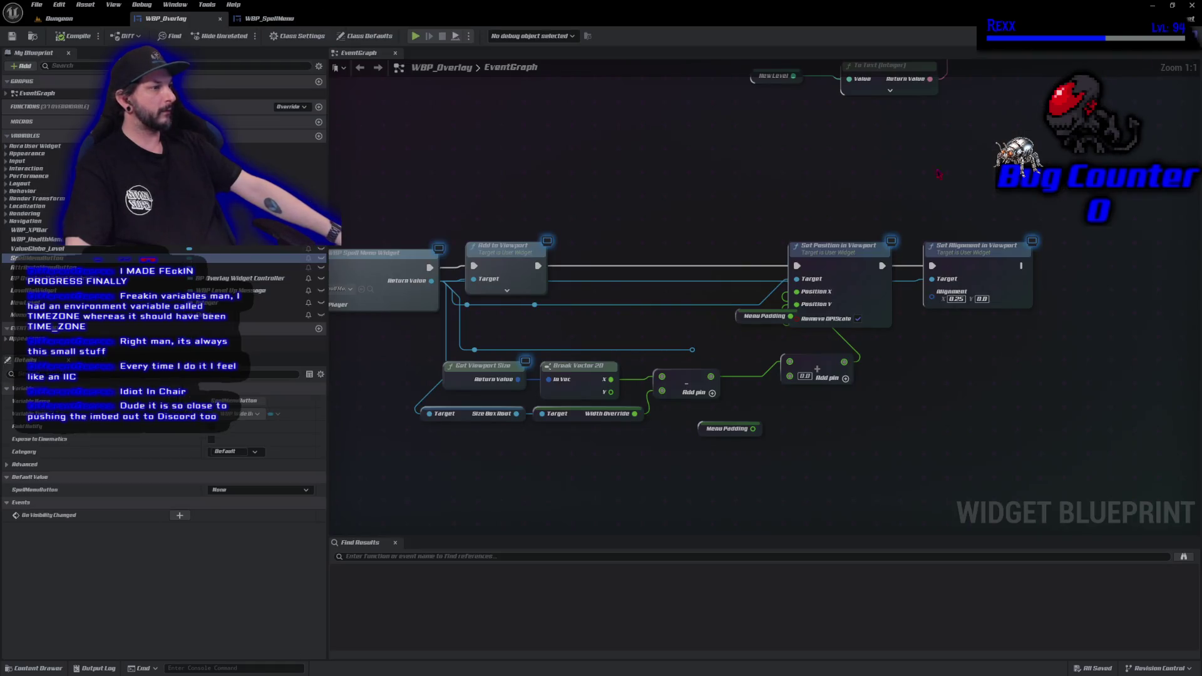
{"action": "scroll", "coordinate": [520, 214], "scroll_direction": "down", "scroll_amount": 4}
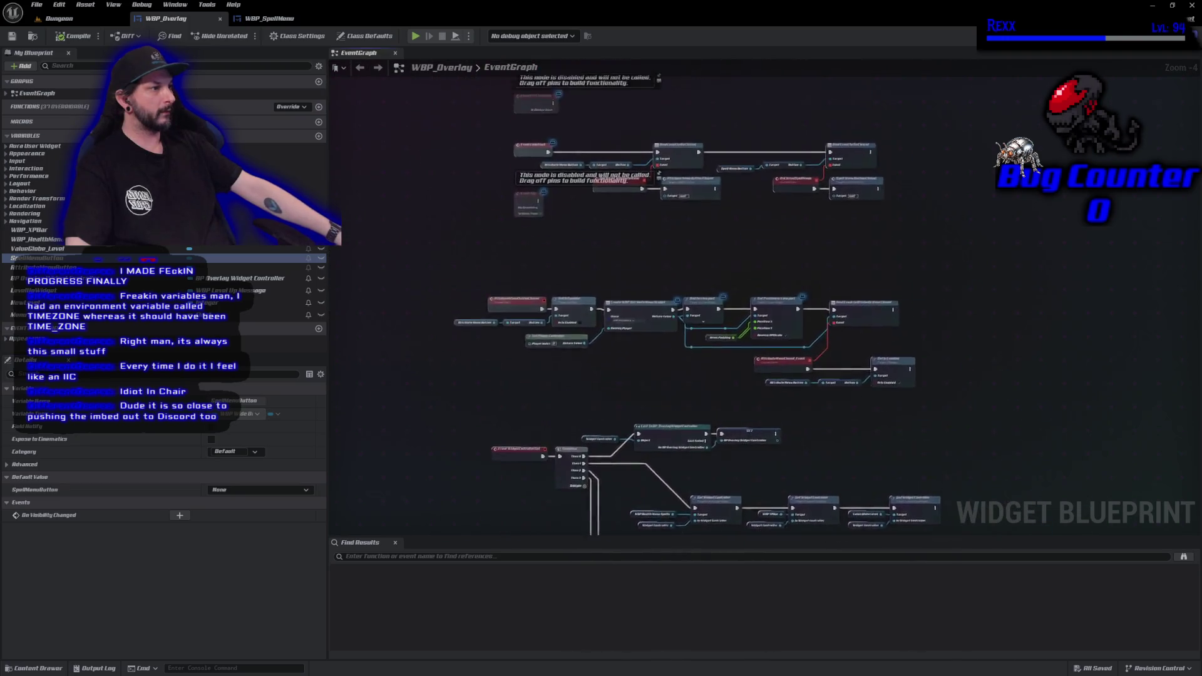
{"action": "scroll", "coordinate": [724, 352], "scroll_direction": "up", "scroll_amount": 4}
{"action": "scroll", "coordinate": [542, 351], "scroll_direction": "down", "scroll_amount": 3}
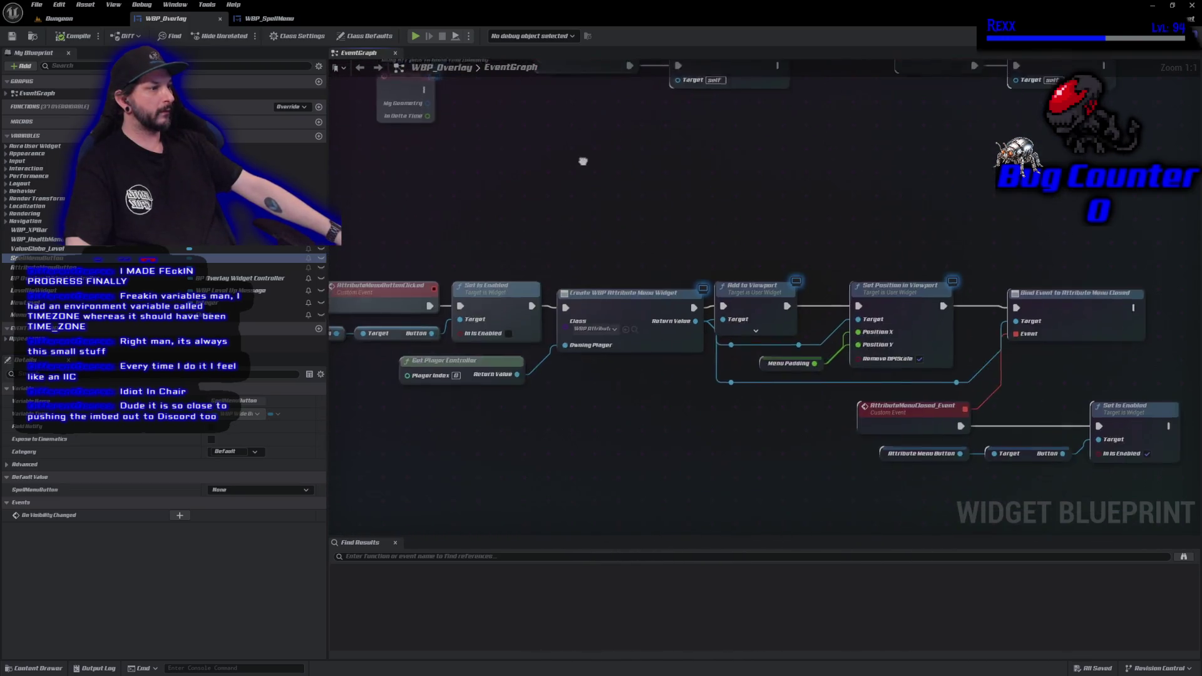
{"action": "scroll", "coordinate": [614, 280], "scroll_direction": "up", "scroll_amount": 3}
{"action": "left_click", "coordinate": [642, 300]}
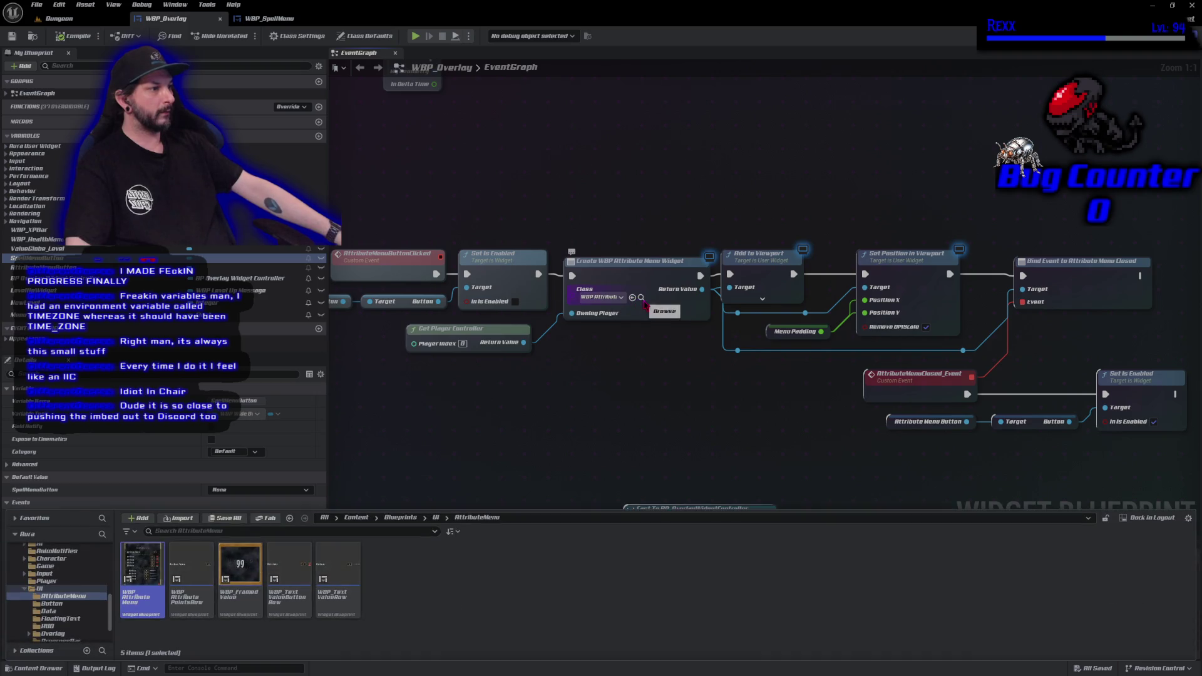
{"action": "double_click", "coordinate": [140, 584]}
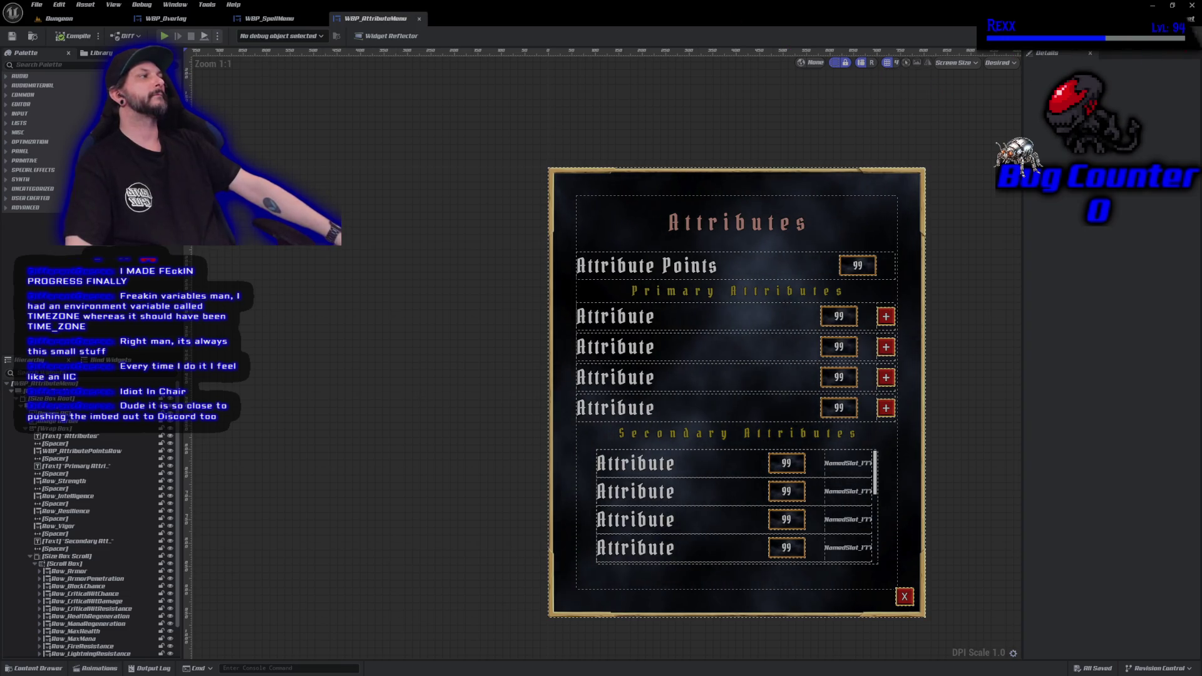
In WBP_SpellMenu's Designer, tick Is Variable on the X close button, compile, and view its Graph.
{"action": "left_click", "coordinate": [1177, 35]}
{"action": "scroll", "coordinate": [855, 225], "scroll_direction": "up", "scroll_amount": 3}
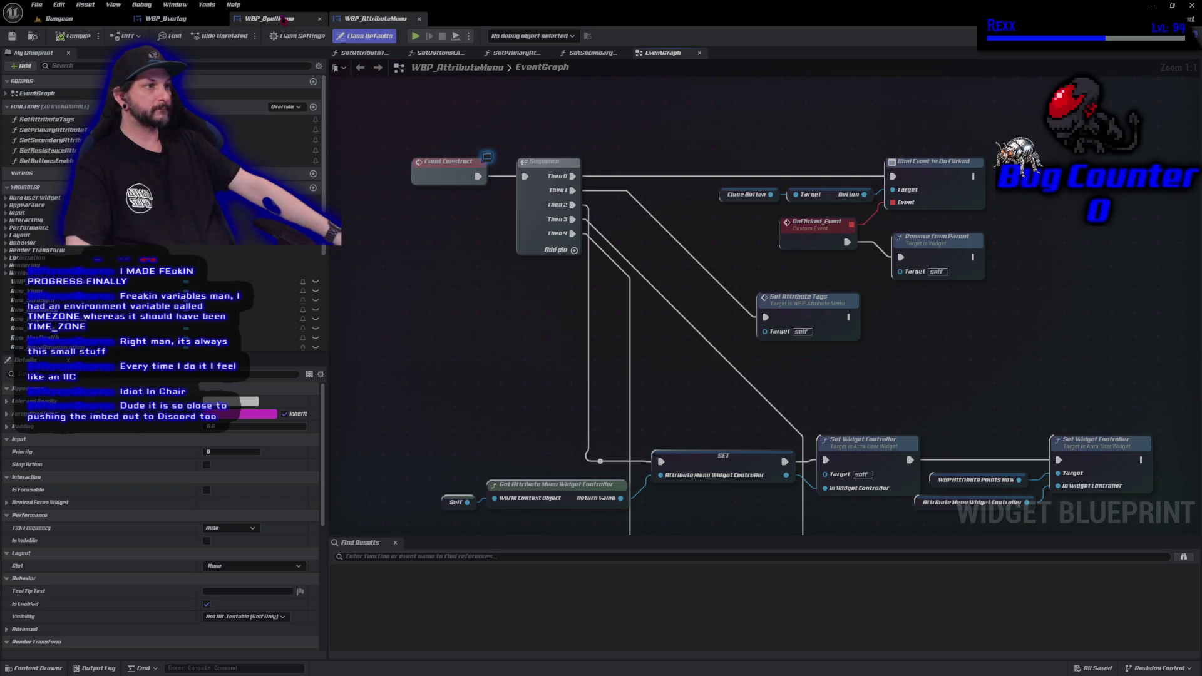
{"action": "left_click", "coordinate": [284, 20]}
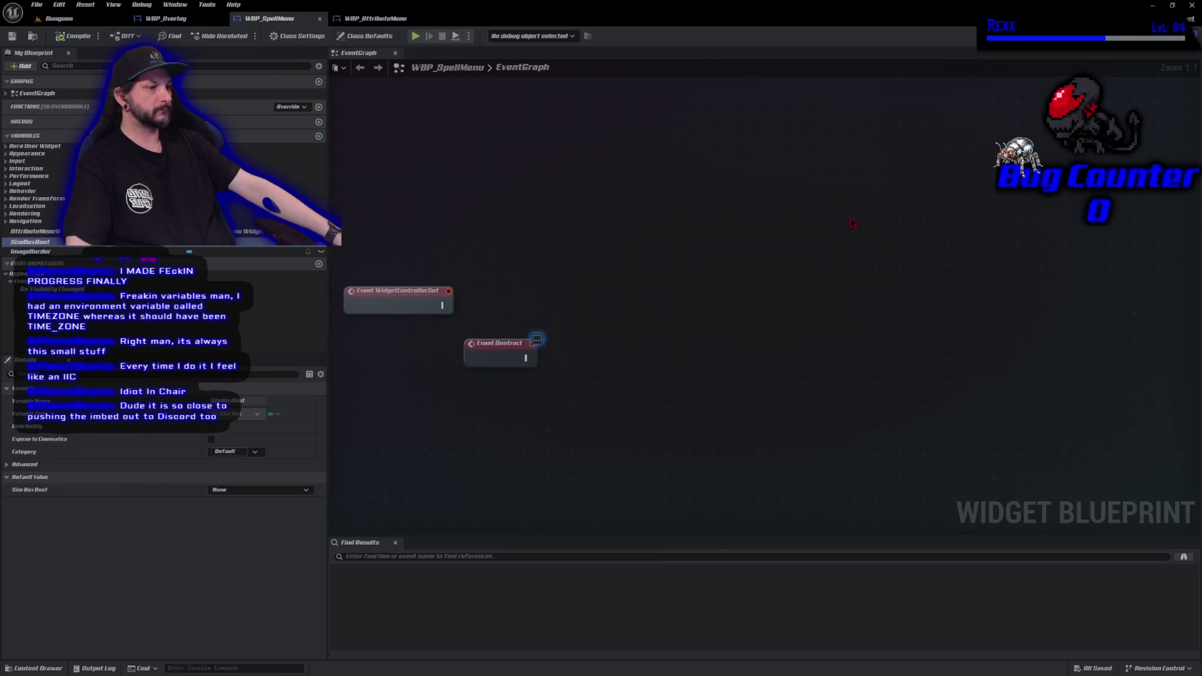
{"action": "key", "text": "Home"}
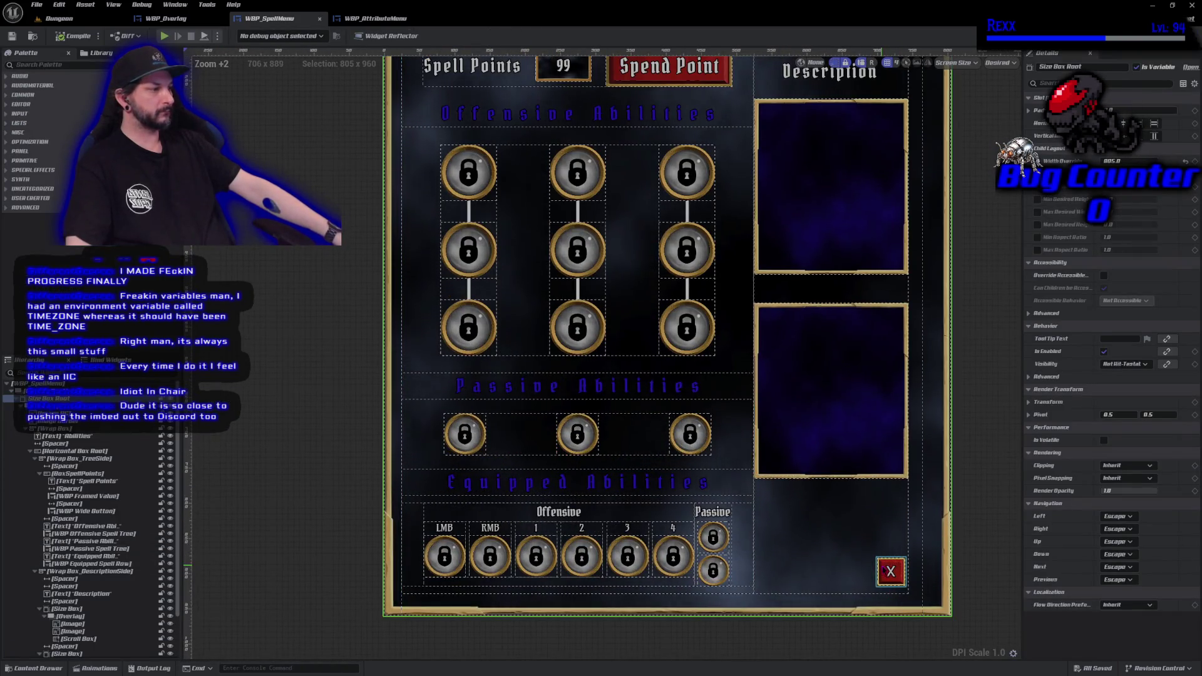
{"action": "left_click", "coordinate": [886, 571]}
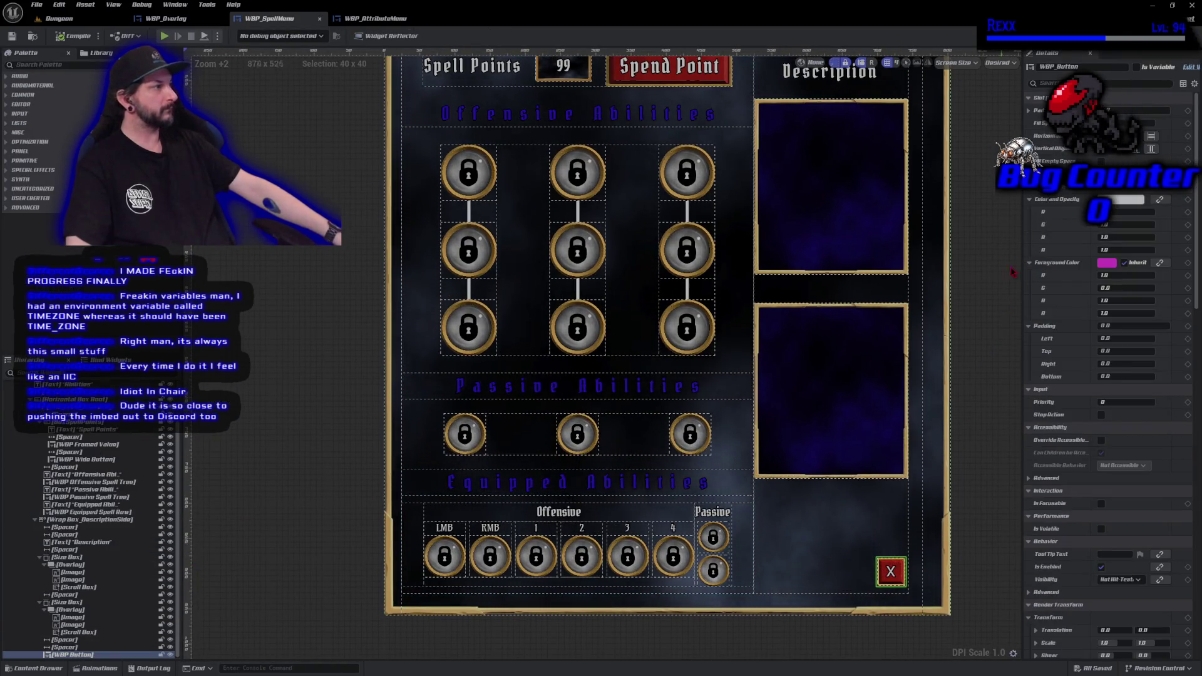
{"action": "left_click", "coordinate": [1136, 66]}
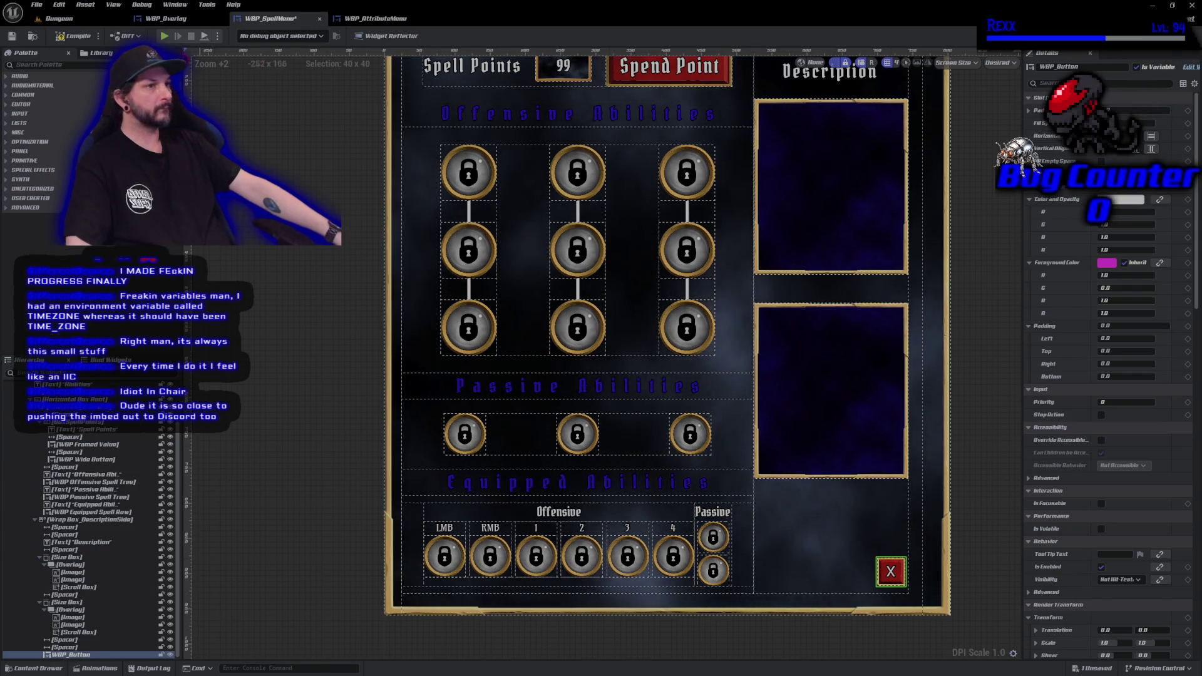
{"action": "left_click", "coordinate": [69, 37]}
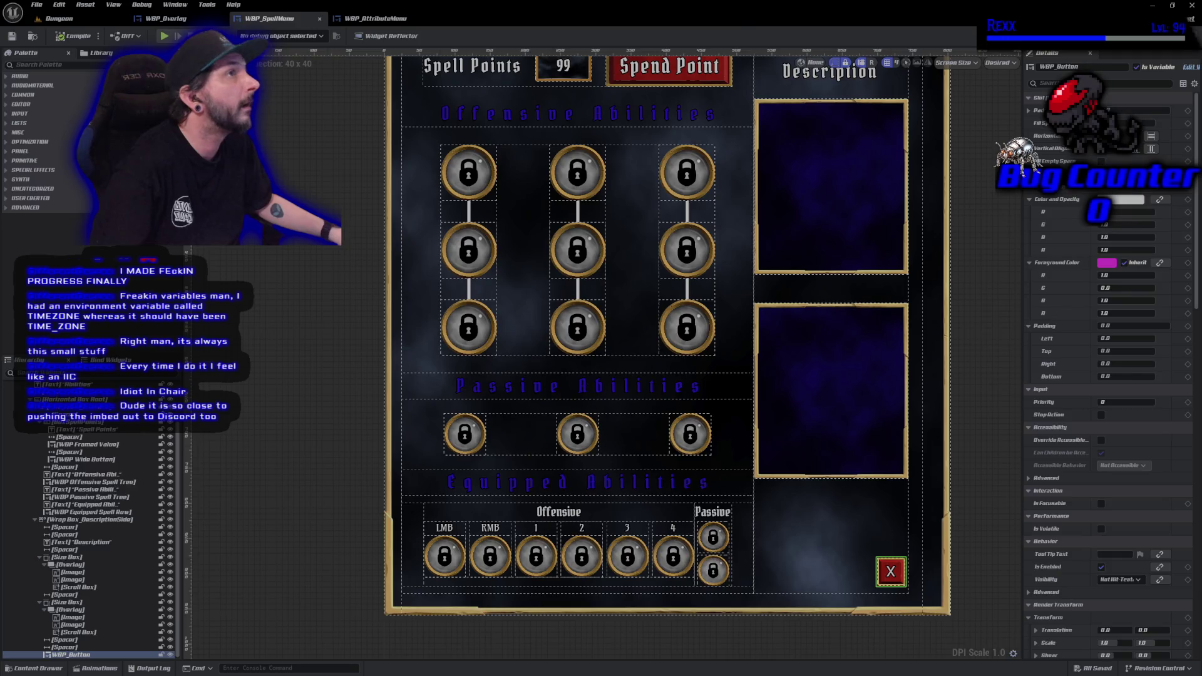
{"action": "left_click", "coordinate": [1181, 36]}
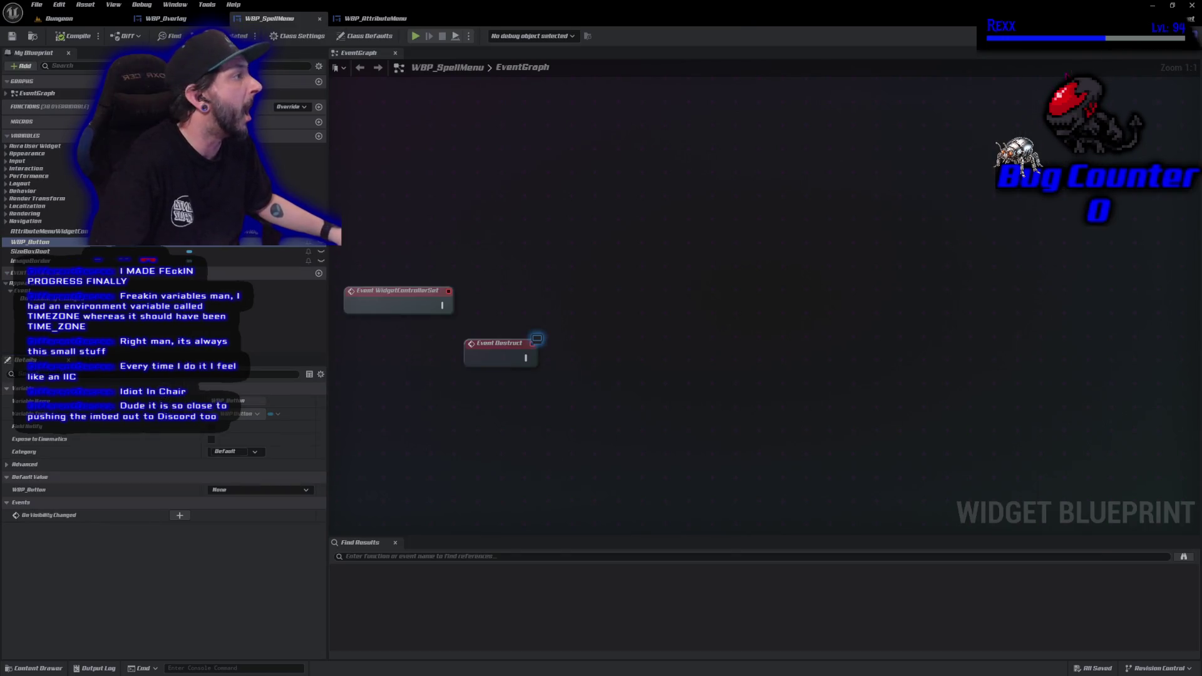
Rename the spell menu's WBP_Button widget to Close Button and save WBP_SpellMenu.
{"action": "left_click", "coordinate": [1158, 36]}
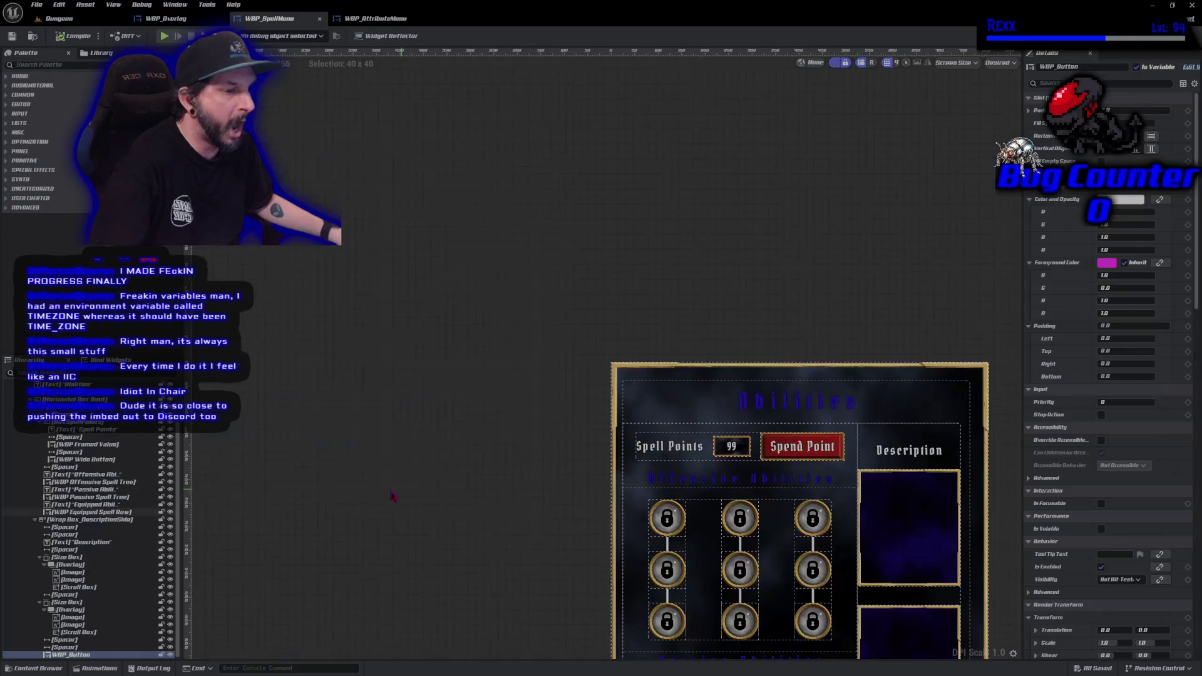
{"action": "left_click", "coordinate": [57, 656]}
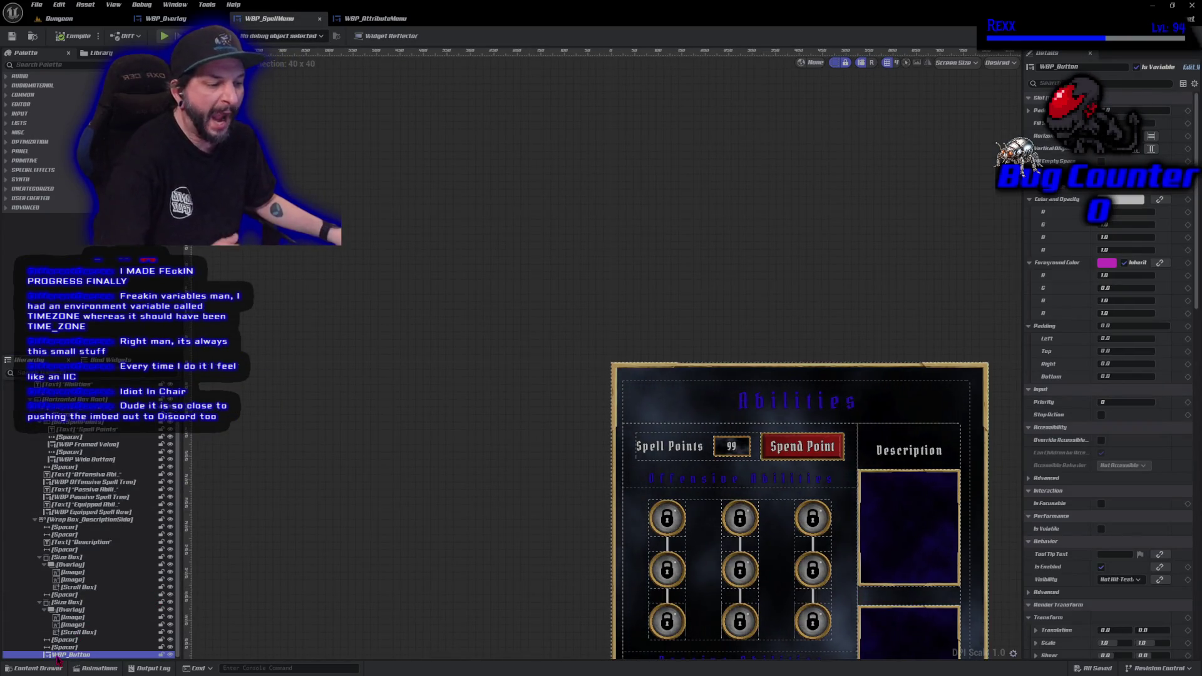
{"action": "double_click", "coordinate": [56, 655]}
{"action": "type", "text": "Des"}
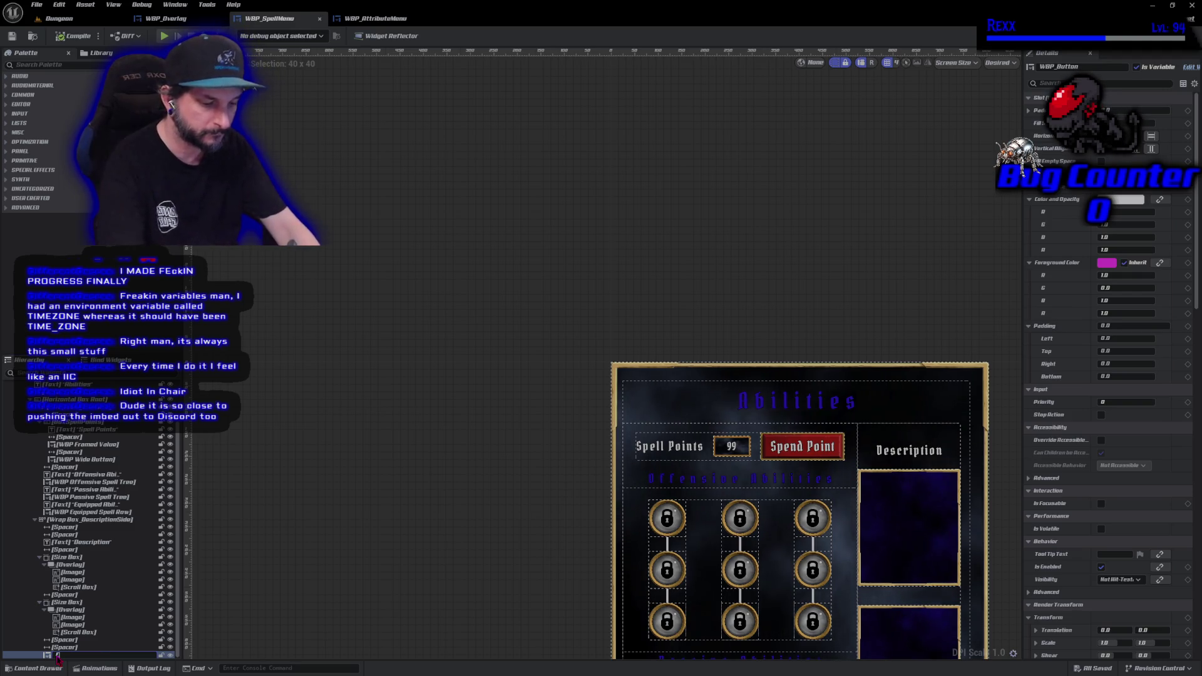
{"action": "type", "text": "e Button"}
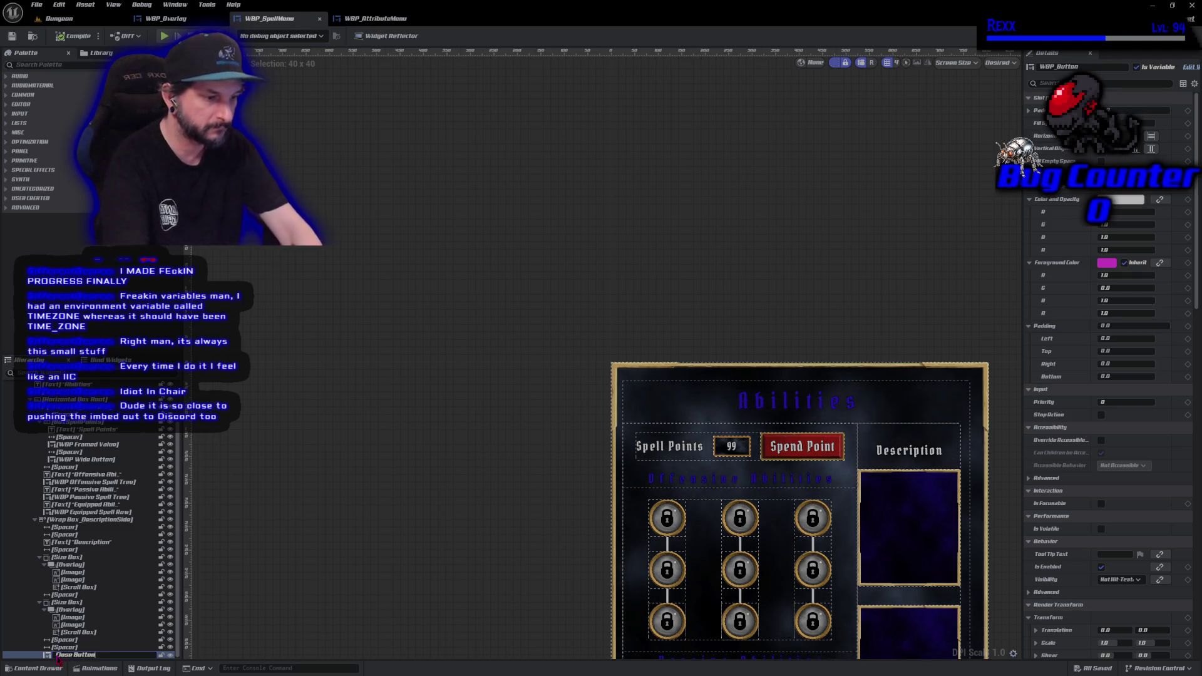
{"action": "key", "text": "Return"}
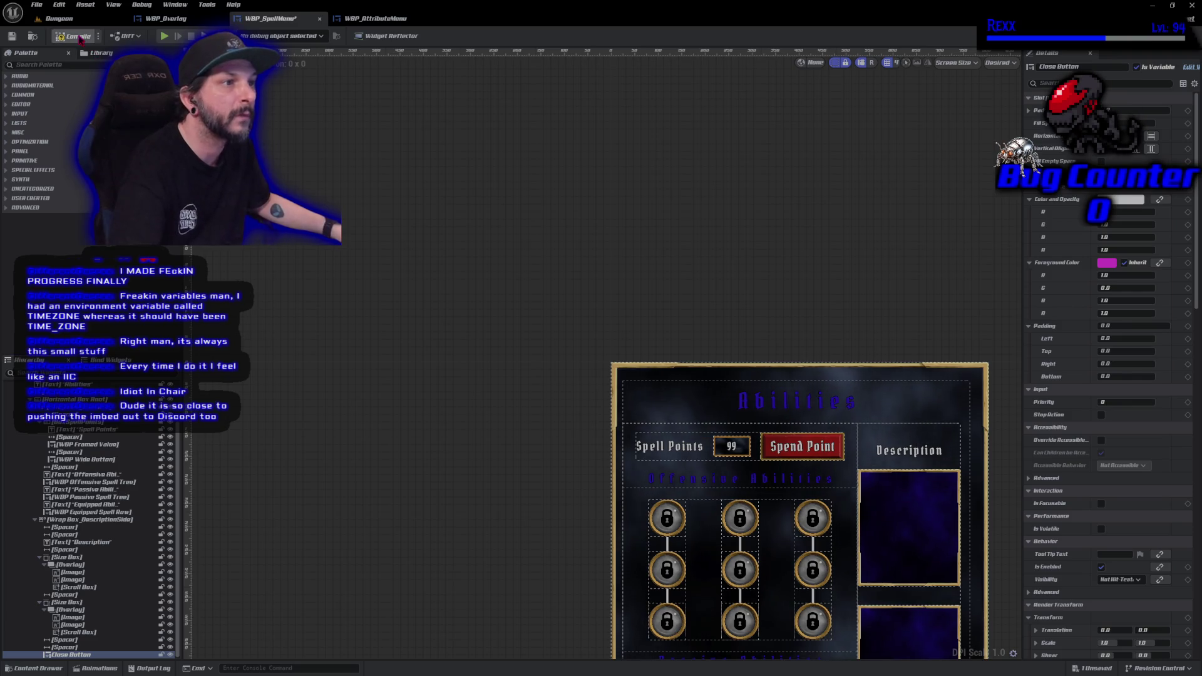
{"action": "key", "text": "ctrl+s"}
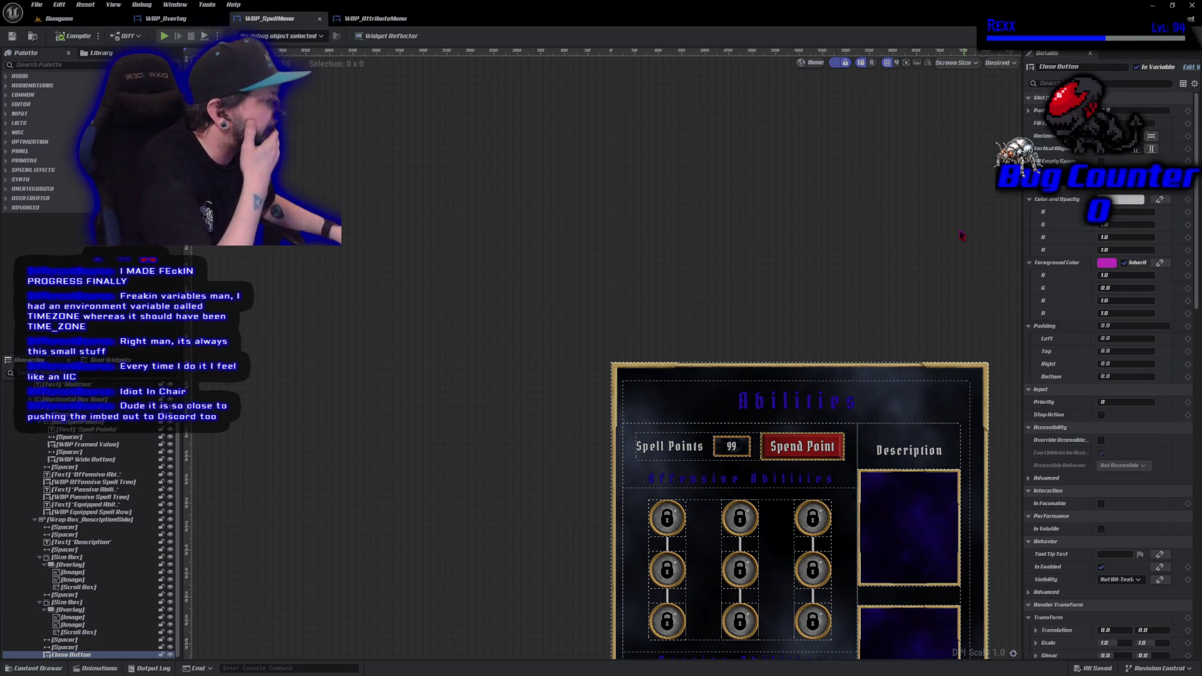
{"action": "mouse_move", "coordinate": [688, 191]}
{"action": "left_mouse_down"}
{"action": "mouse_move", "coordinate": [660, 163]}
{"action": "mouse_move", "coordinate": [664, 95]}
{"action": "mouse_move", "coordinate": [696, 100]}
{"action": "left_mouse_up"}
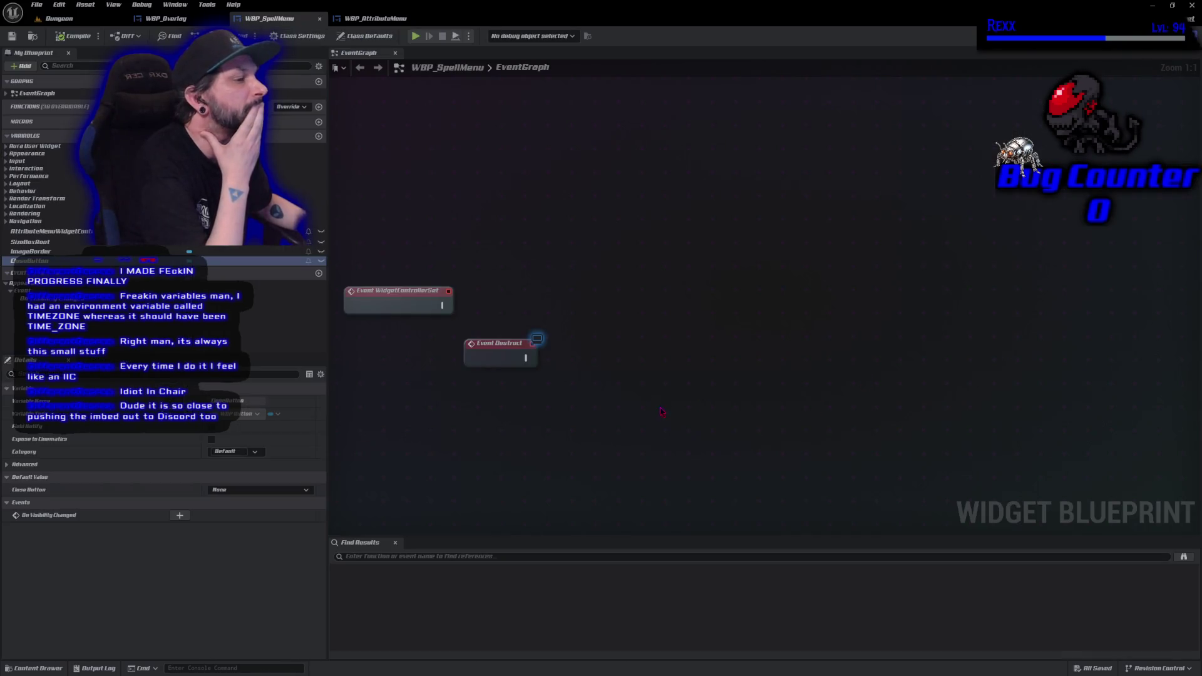
{"action": "mouse_move", "coordinate": [662, 411]}
{"action": "left_mouse_down"}
{"action": "mouse_move", "coordinate": [748, 323]}
{"action": "mouse_move", "coordinate": [748, 439]}
{"action": "mouse_move", "coordinate": [651, 352]}
{"action": "mouse_move", "coordinate": [588, 341]}
{"action": "left_mouse_up"}
Find Event Construct and rearrange it with the Sequence, Event WidgetControllerSet and Event Destruct nodes.
{"action": "right_click", "coordinate": [573, 345]}
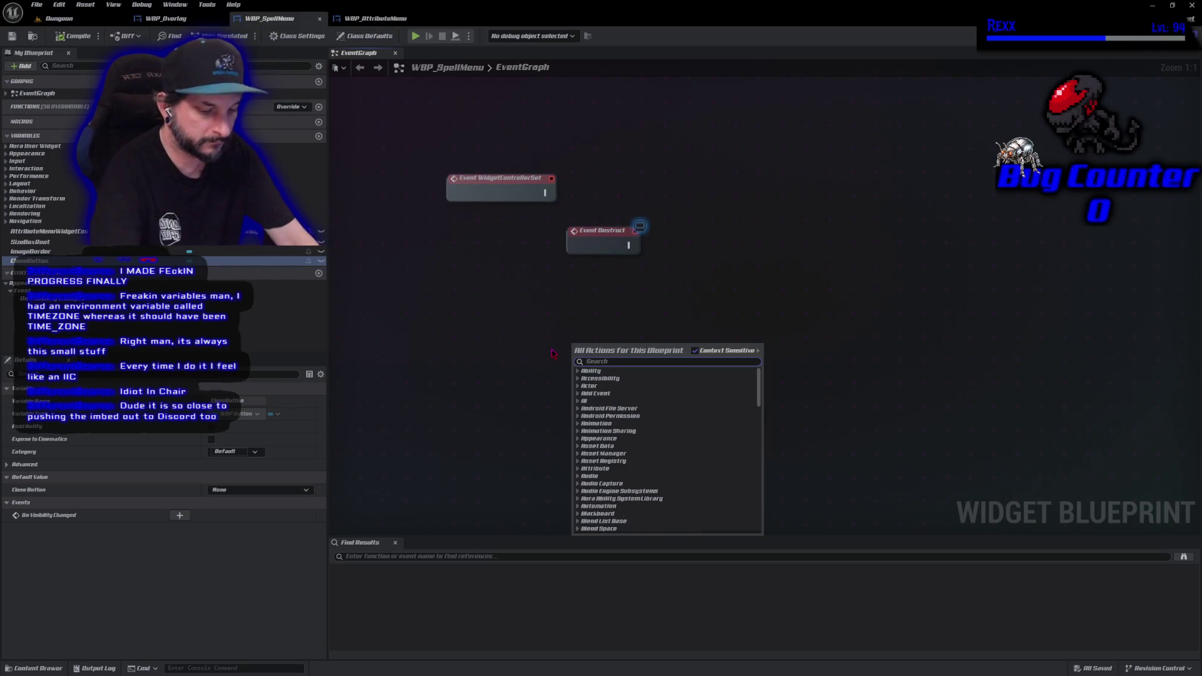
{"action": "type", "text": "event con"}
{"action": "key", "text": "Return"}
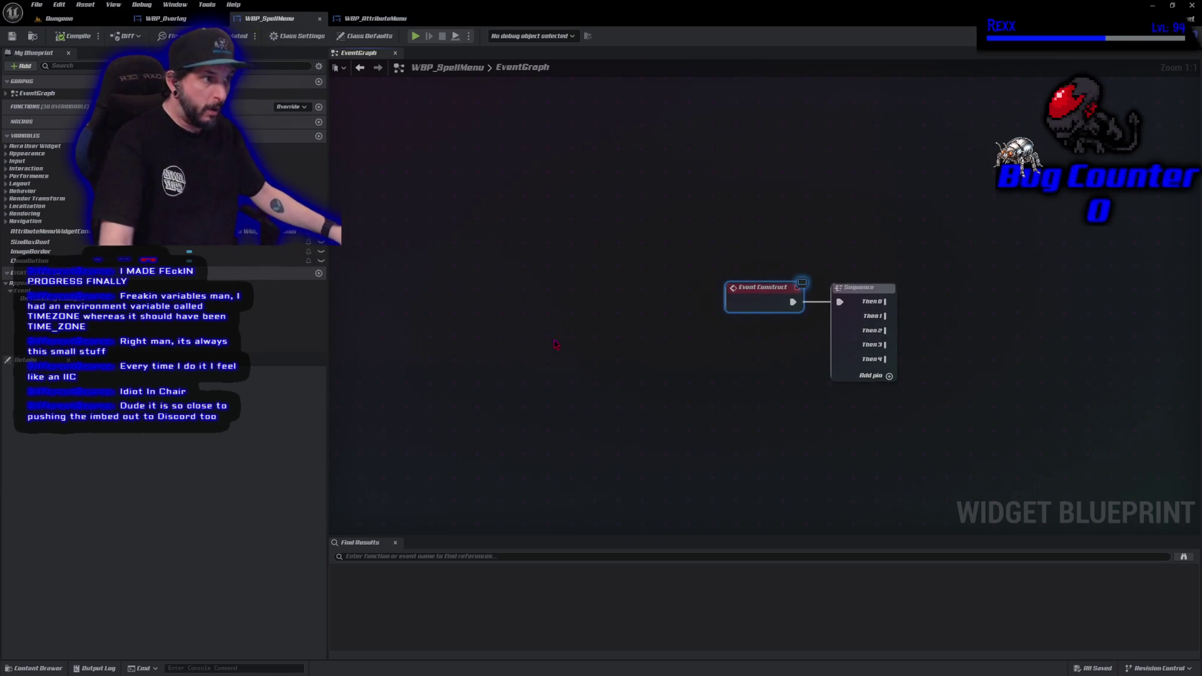
{"action": "scroll", "coordinate": [557, 345], "scroll_direction": "down", "scroll_amount": 10}
{"action": "scroll", "coordinate": [590, 233], "scroll_direction": "up", "scroll_amount": 4}
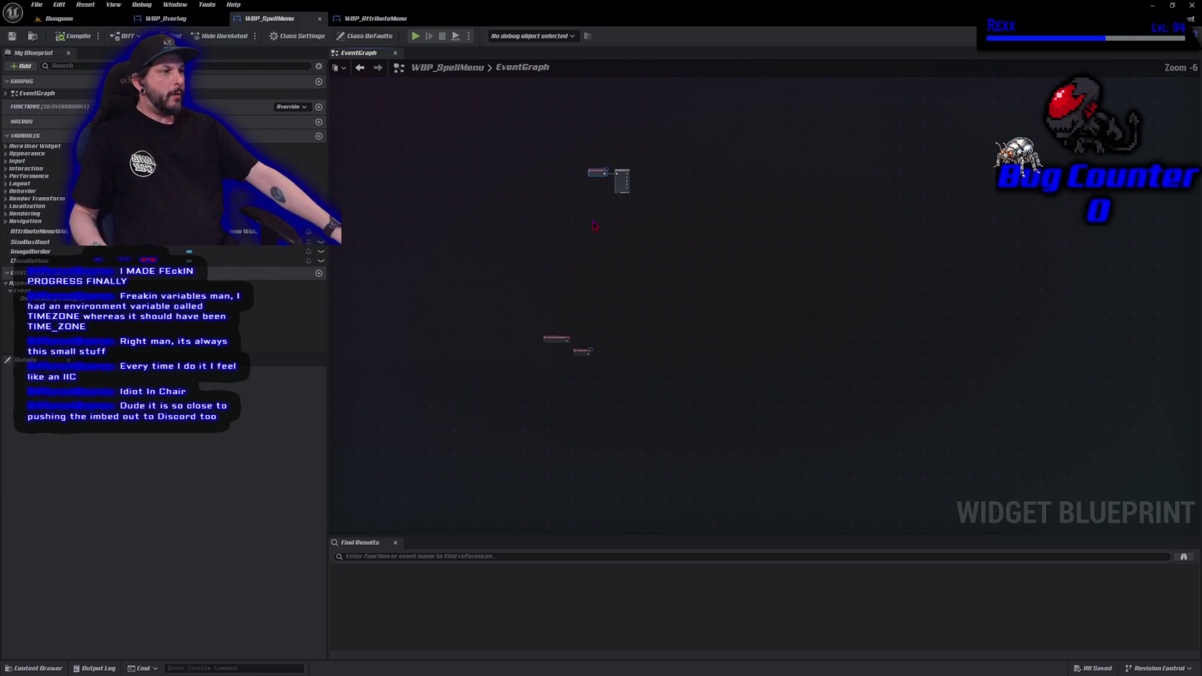
{"action": "left_click_drag", "start_coordinate": [626, 188], "coordinate": [595, 285]}
{"action": "scroll", "coordinate": [595, 285], "scroll_direction": "up", "scroll_amount": 4}
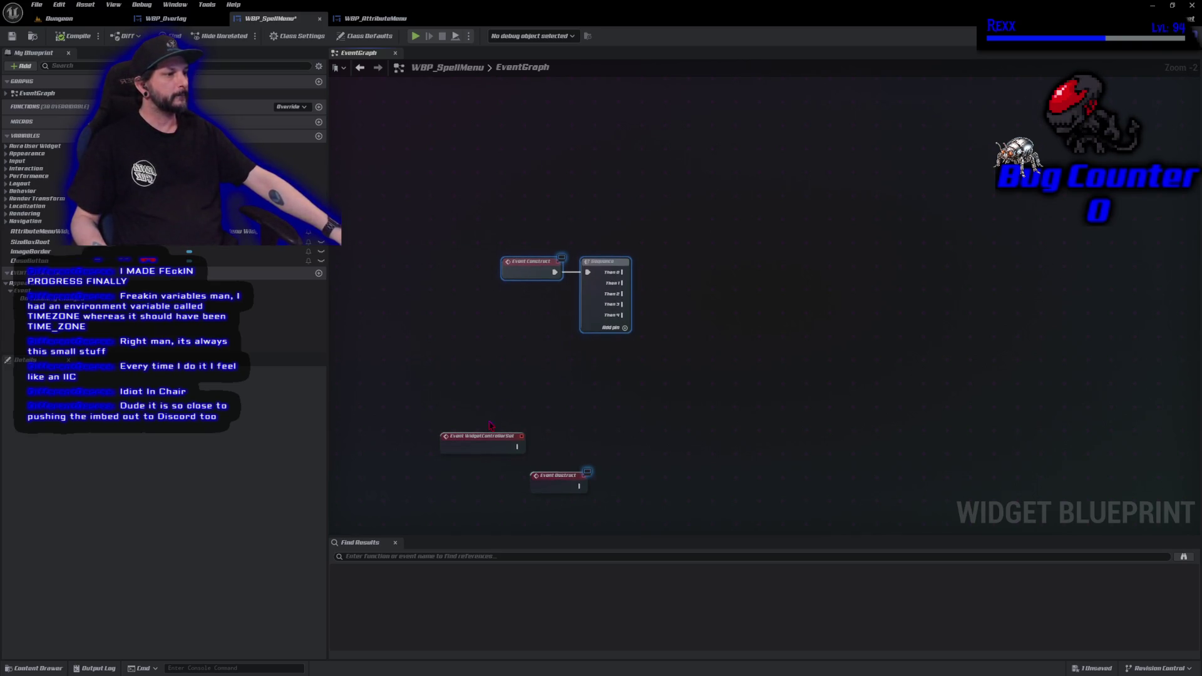
{"action": "mouse_move", "coordinate": [482, 439]}
{"action": "left_mouse_down"}
{"action": "mouse_move", "coordinate": [543, 425]}
{"action": "mouse_move", "coordinate": [529, 362]}
{"action": "mouse_move", "coordinate": [518, 380]}
{"action": "left_mouse_up"}
{"action": "left_click_drag", "start_coordinate": [543, 484], "coordinate": [522, 462]}
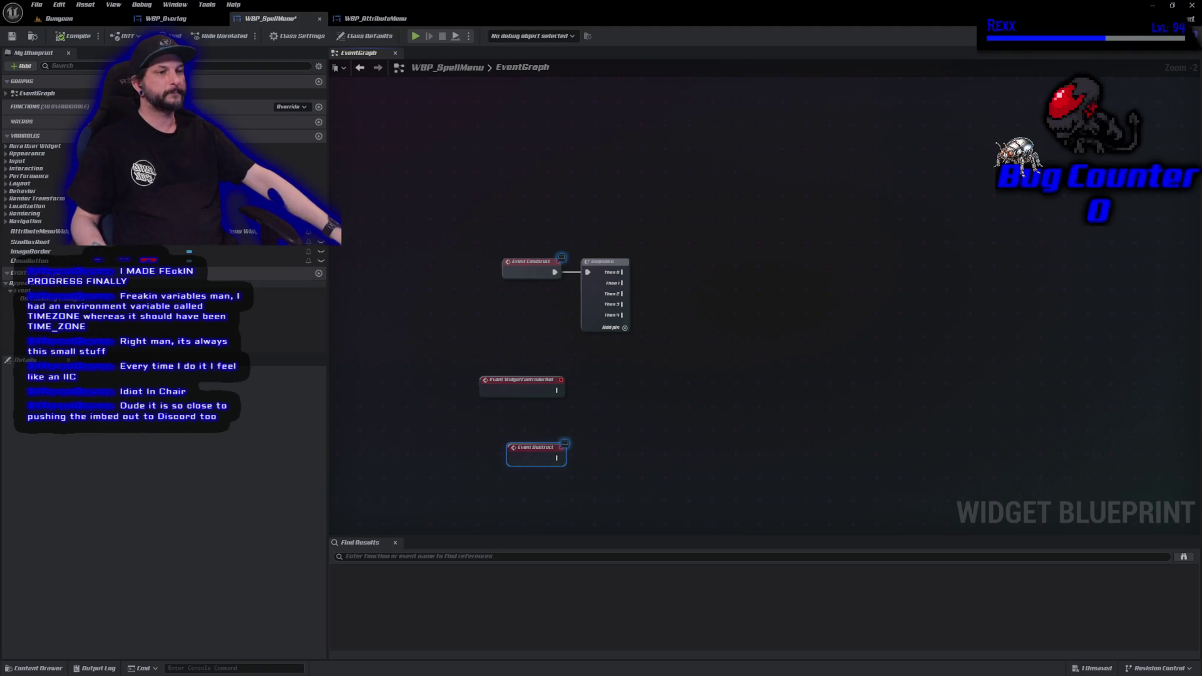
Place a Close Button reference in the graph and wire it into a Get Button node.
{"action": "left_click_drag", "start_coordinate": [30, 261], "coordinate": [610, 367]}
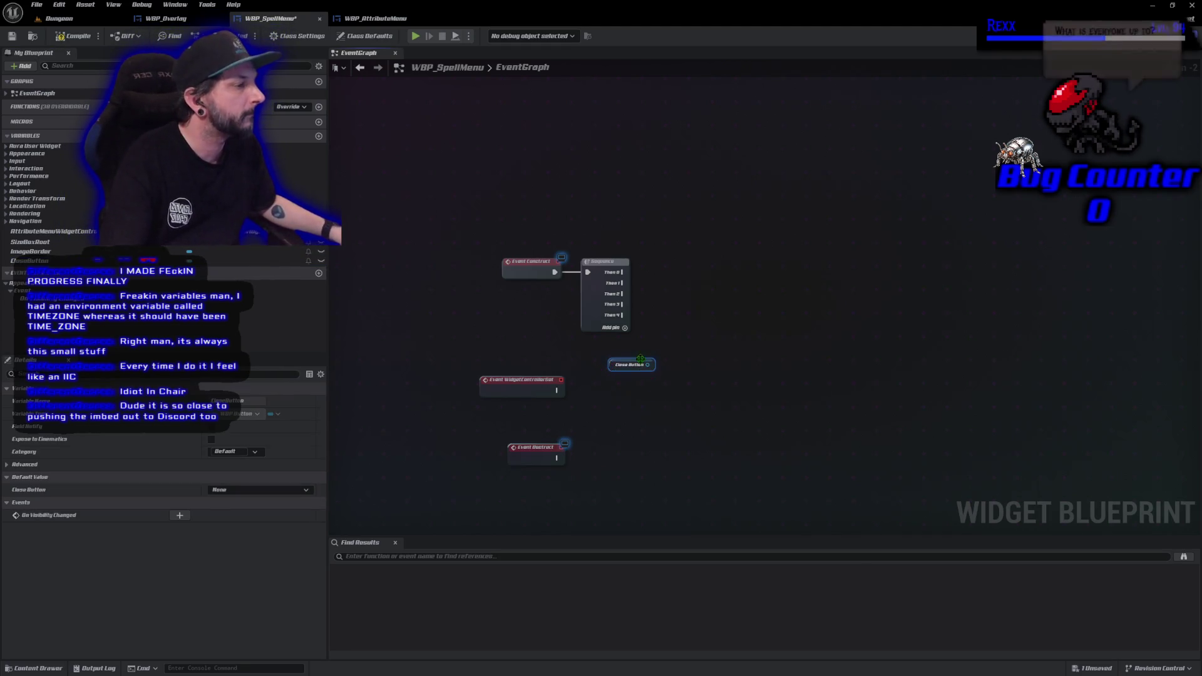
{"action": "left_click_drag", "start_coordinate": [641, 359], "coordinate": [661, 357]}
{"action": "type", "text": "ge"}
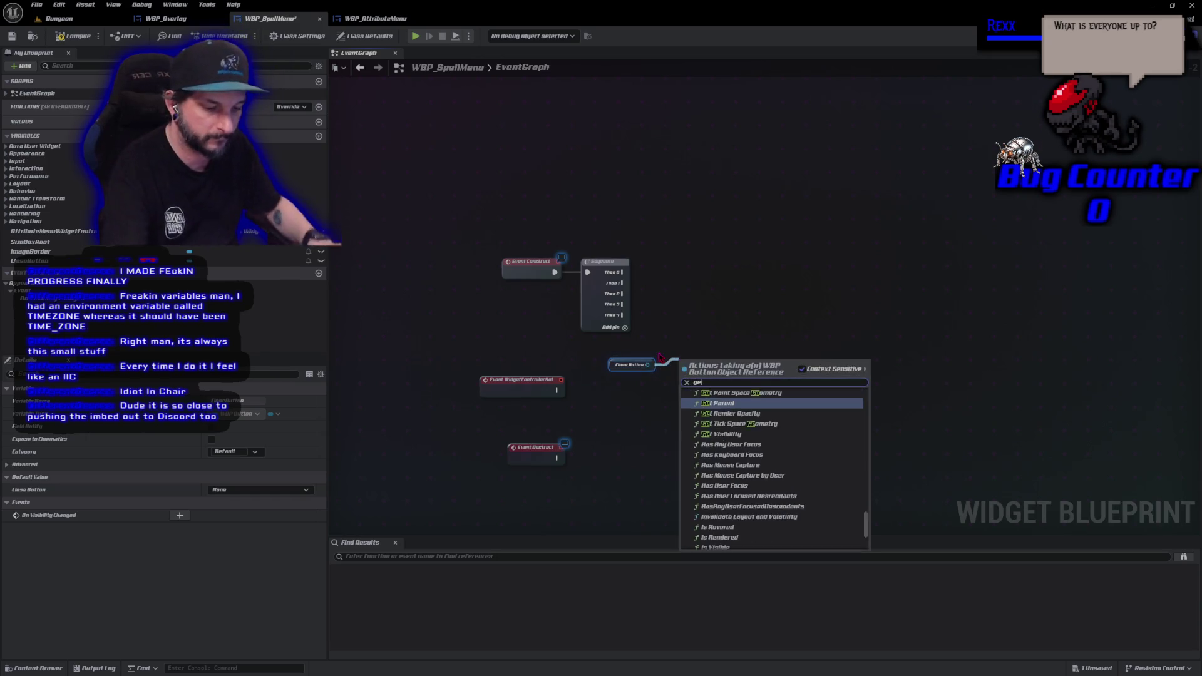
{"action": "type", "text": "t butt"}
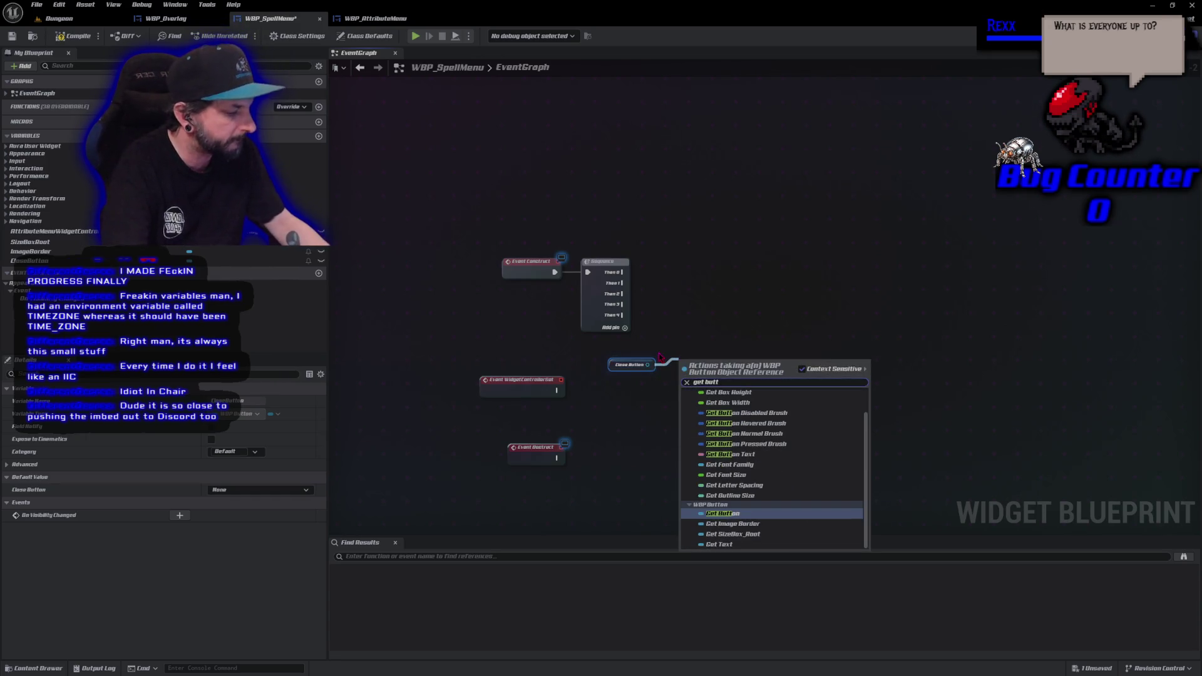
{"action": "key", "text": "Return"}
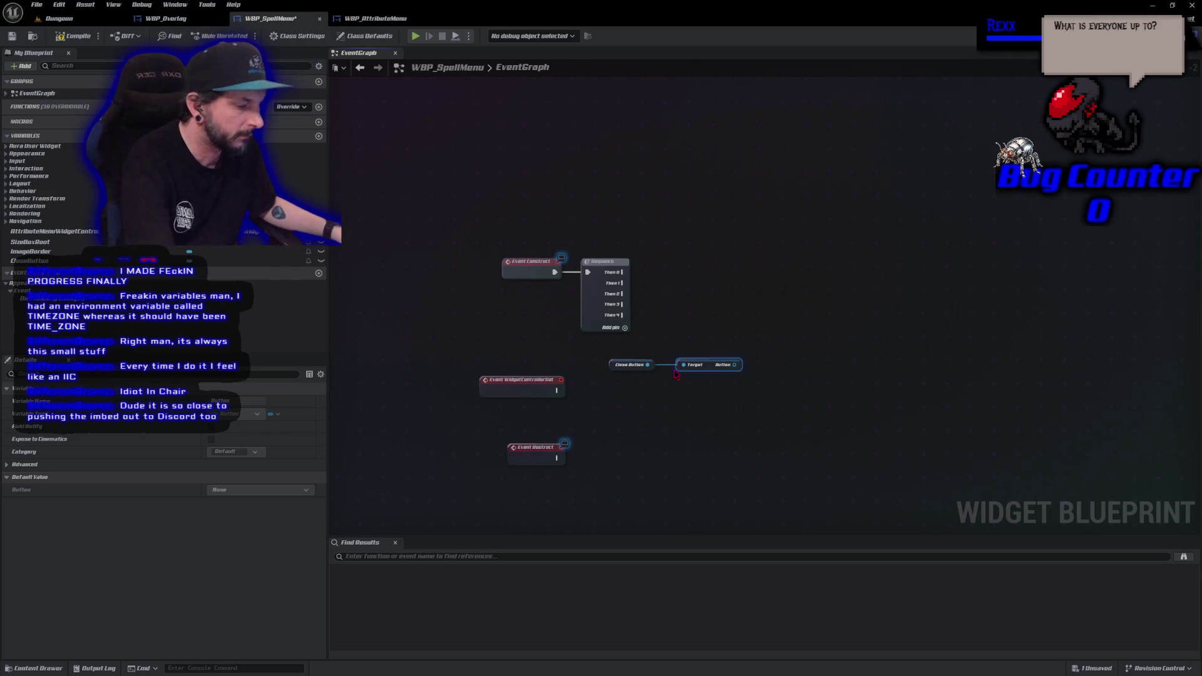
{"action": "left_click_drag", "start_coordinate": [676, 373], "coordinate": [660, 374]}
{"action": "left_click", "coordinate": [667, 443]}
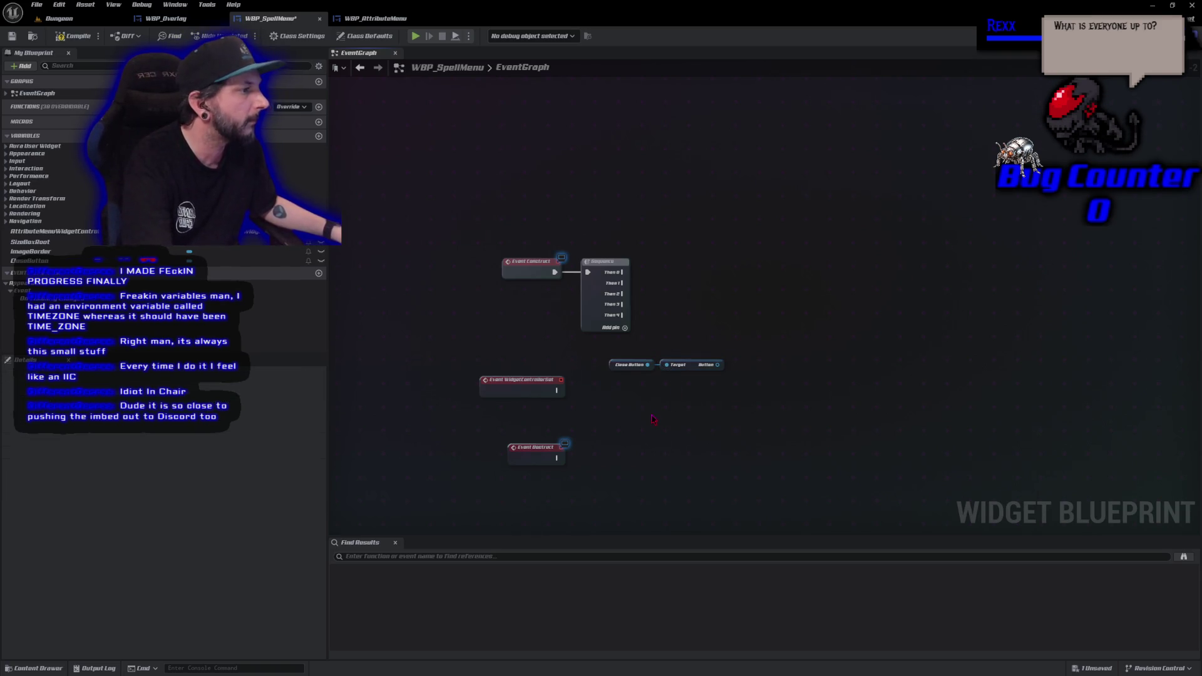
{"action": "scroll", "coordinate": [653, 418], "scroll_direction": "up", "scroll_amount": 2}
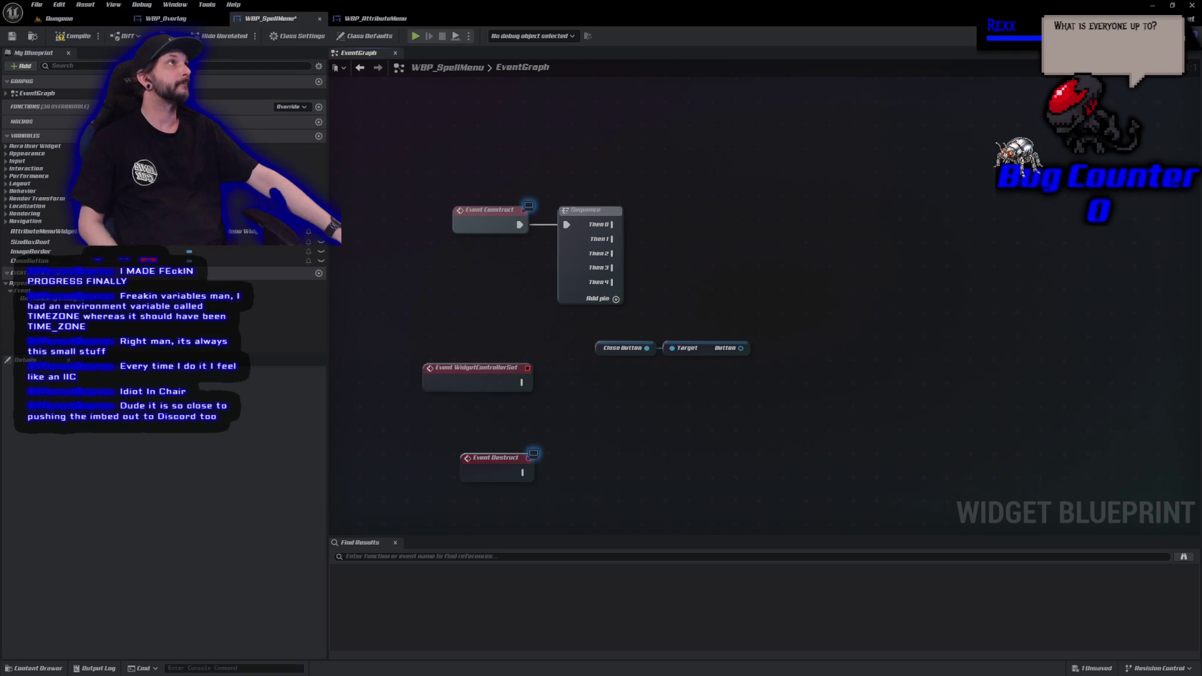
Add an Assign On Clicked bind node off the Button getter and save the blueprint.
{"action": "left_click_drag", "start_coordinate": [744, 352], "coordinate": [790, 320]}
{"action": "type", "text": "assign on"}
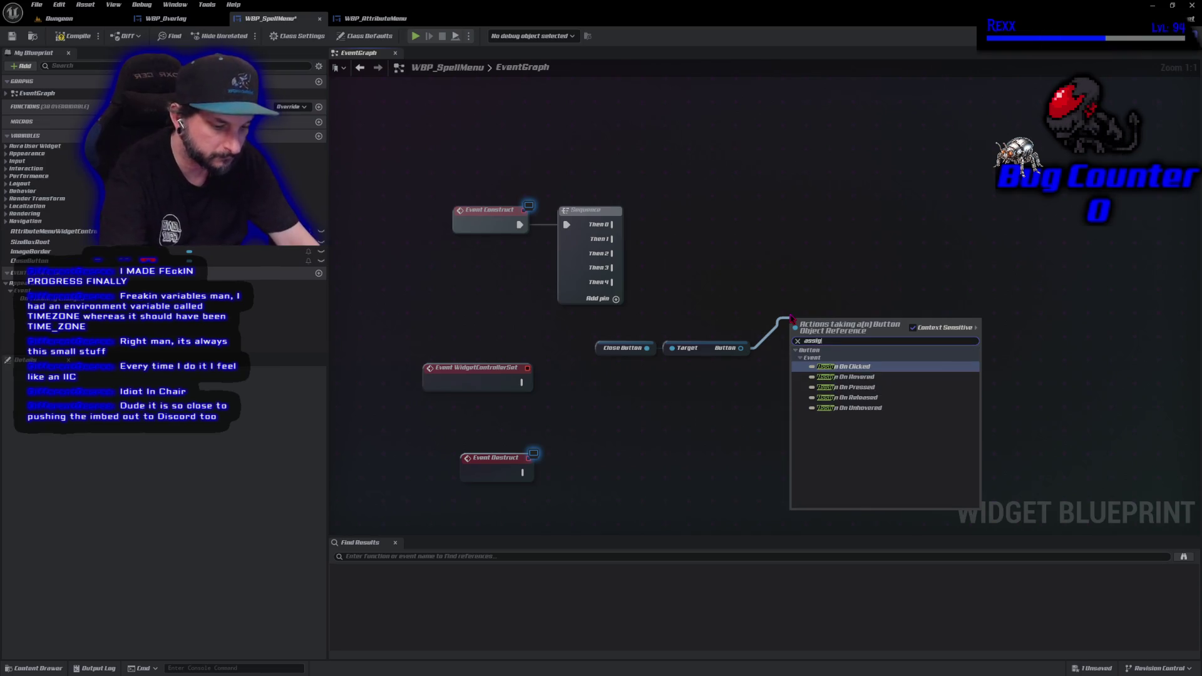
{"action": "key", "text": "Return"}
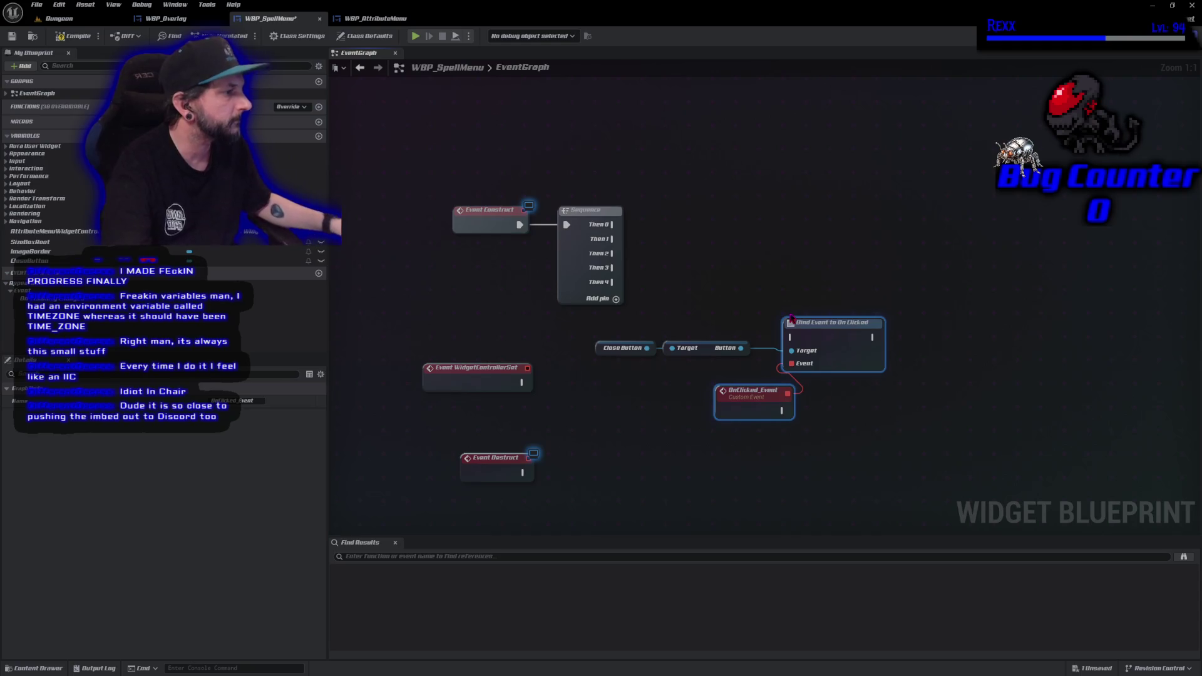
{"action": "left_click", "coordinate": [74, 36]}
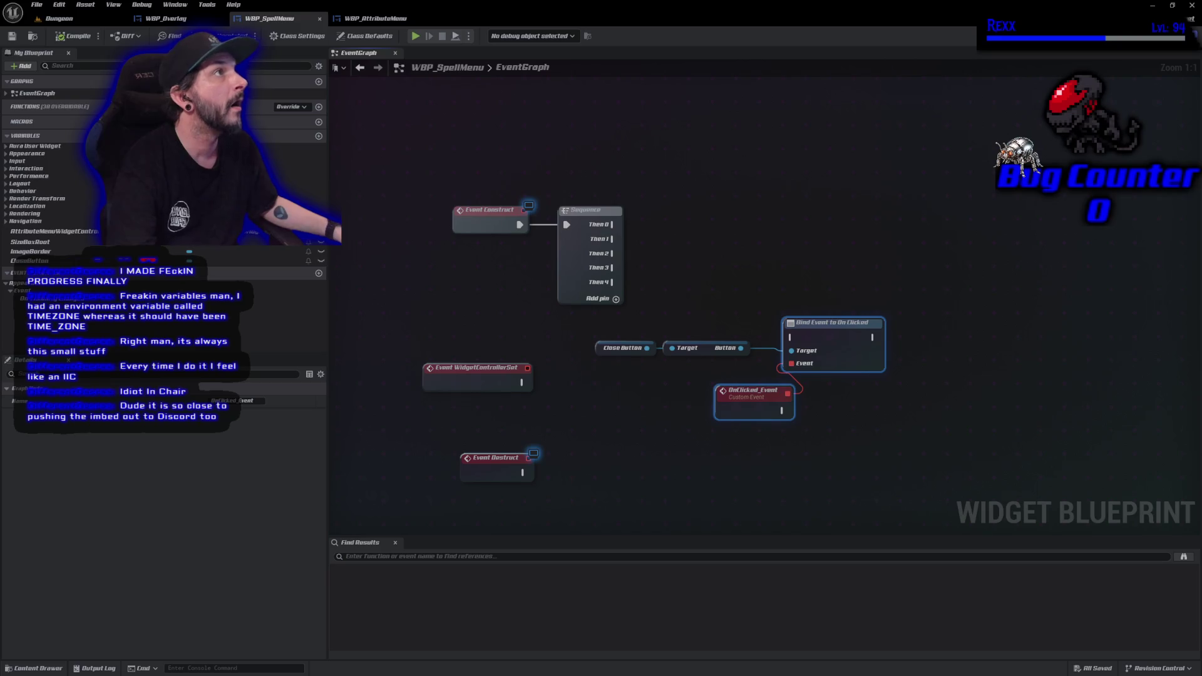
Run the bind node from Sequence's Then 0, tidy OnClicked_Event and the Close Button nodes, and save.
{"action": "mouse_move", "coordinate": [613, 224]}
{"action": "left_mouse_down"}
{"action": "mouse_move", "coordinate": [776, 344]}
{"action": "mouse_move", "coordinate": [792, 337]}
{"action": "mouse_move", "coordinate": [814, 226]}
{"action": "mouse_move", "coordinate": [832, 213]}
{"action": "left_mouse_up"}
{"action": "left_click", "coordinate": [743, 295]}
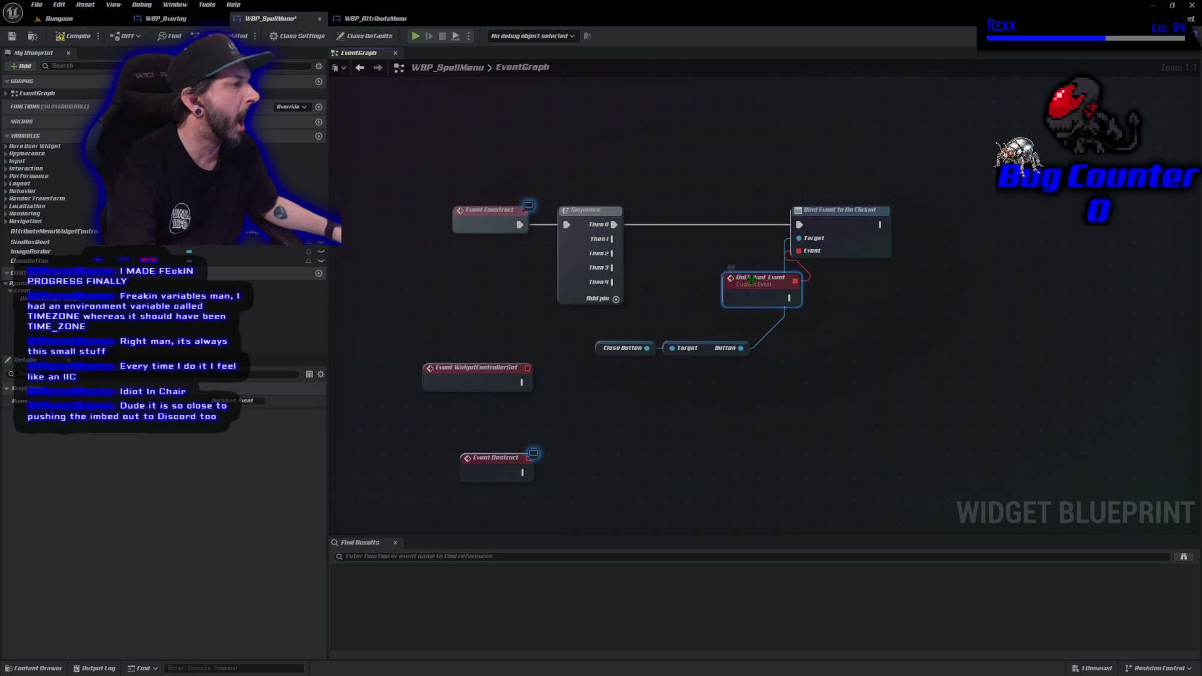
{"action": "left_click_drag", "start_coordinate": [743, 294], "coordinate": [728, 295]}
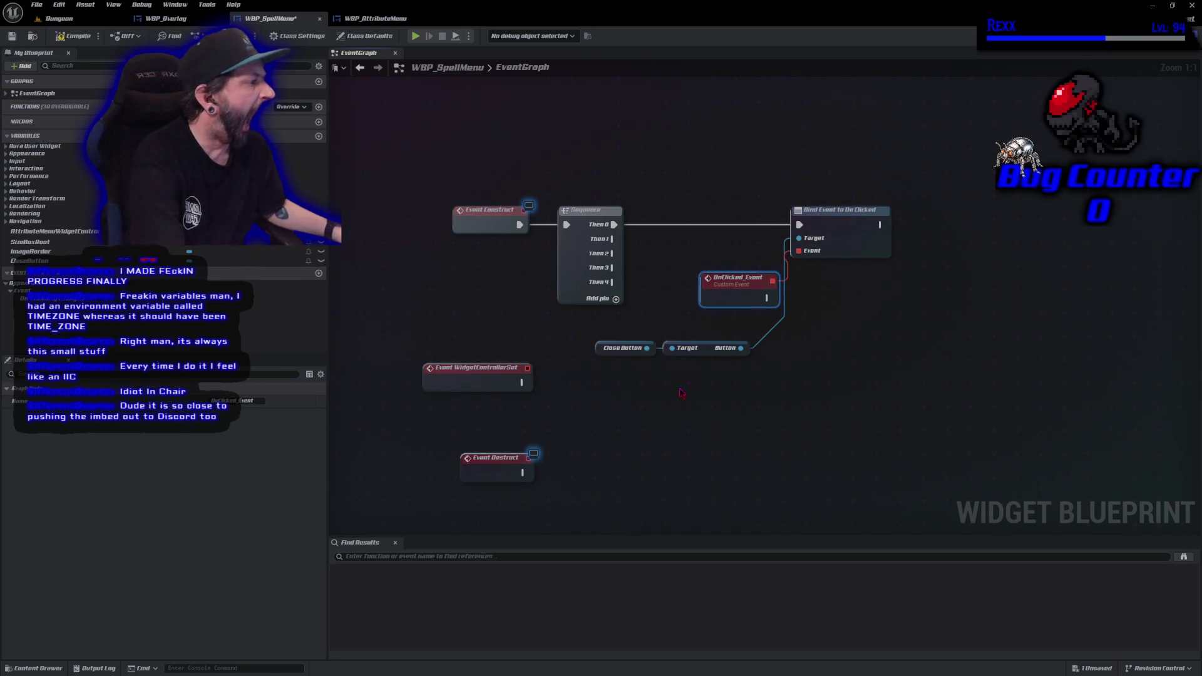
{"action": "mouse_move", "coordinate": [681, 385]}
{"action": "left_mouse_down"}
{"action": "mouse_move", "coordinate": [623, 322]}
{"action": "mouse_move", "coordinate": [623, 243]}
{"action": "mouse_move", "coordinate": [653, 235]}
{"action": "left_mouse_up"}
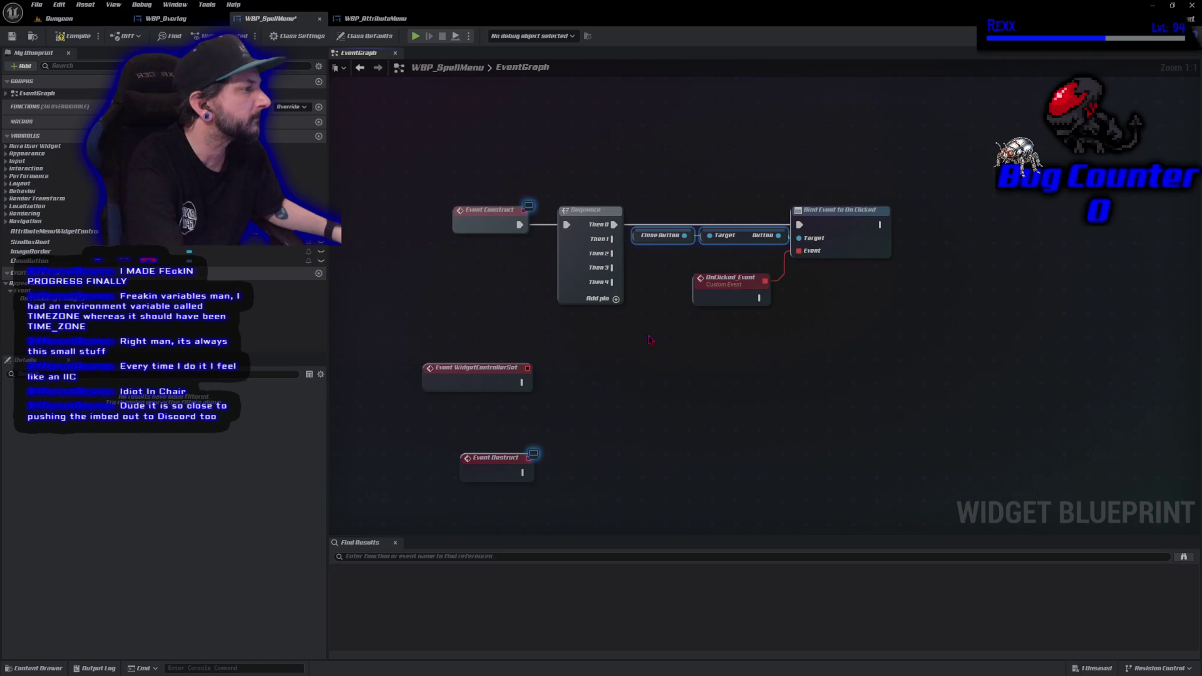
{"action": "left_click_drag", "start_coordinate": [650, 340], "coordinate": [658, 347]}
{"action": "left_click", "coordinate": [668, 392]}
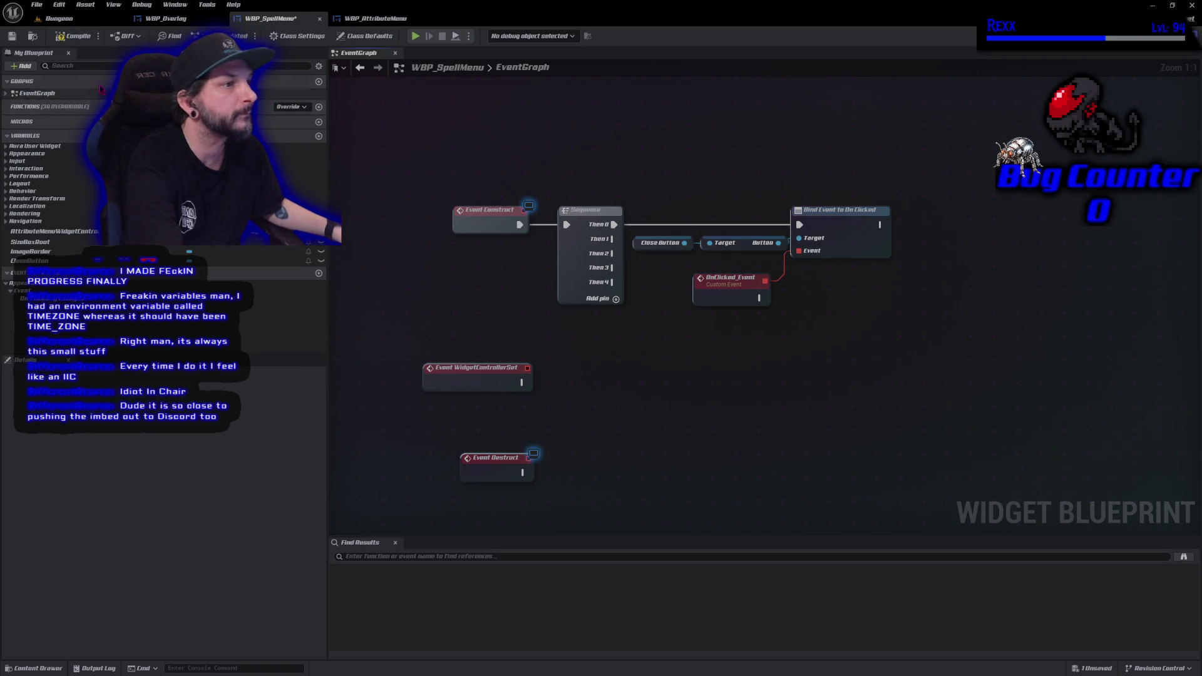
{"action": "key", "text": "ctrl+s"}
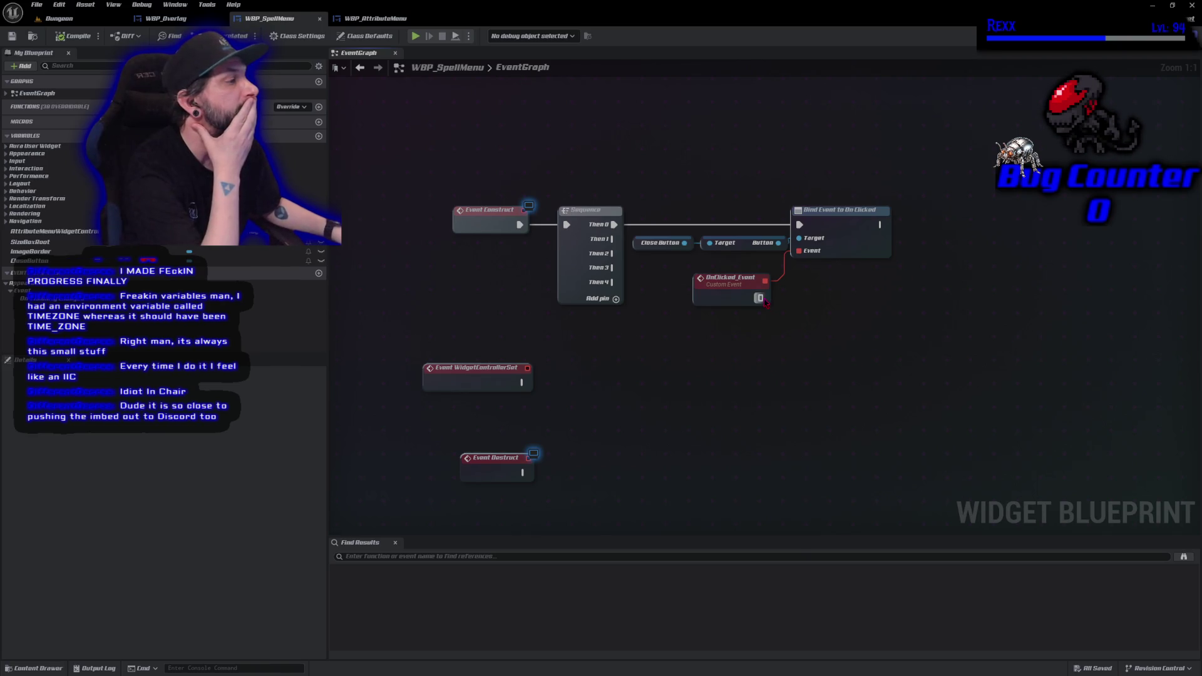
Make OnClicked_Event call Remove from Parent, then compile and save the spell menu.
{"action": "left_click_drag", "start_coordinate": [765, 302], "coordinate": [809, 305]}
{"action": "type", "text": "remove"}
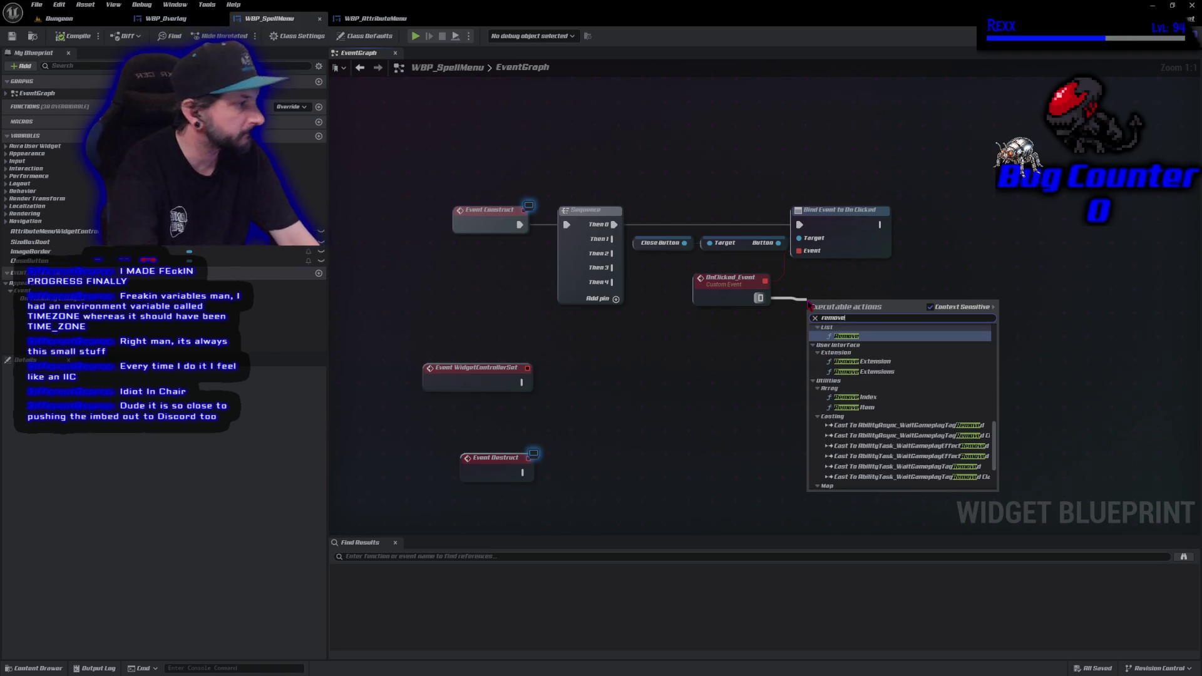
{"action": "type", "text": " from"}
{"action": "key", "text": "Return"}
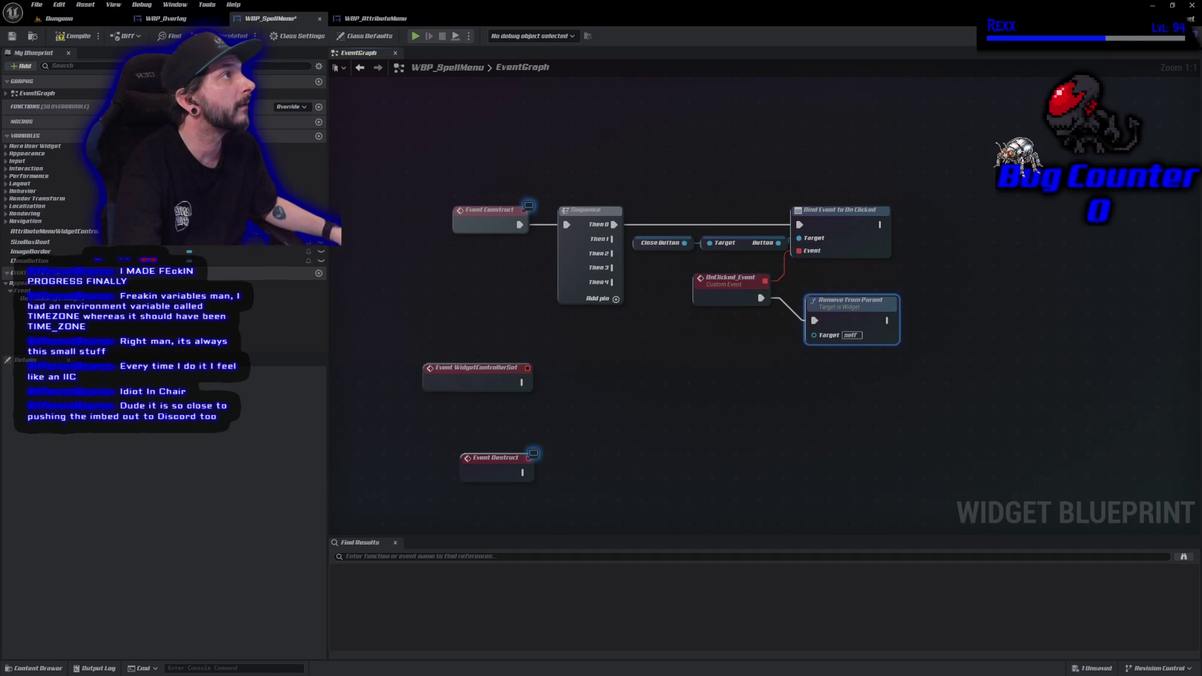
{"action": "left_click_drag", "start_coordinate": [838, 315], "coordinate": [832, 288]}
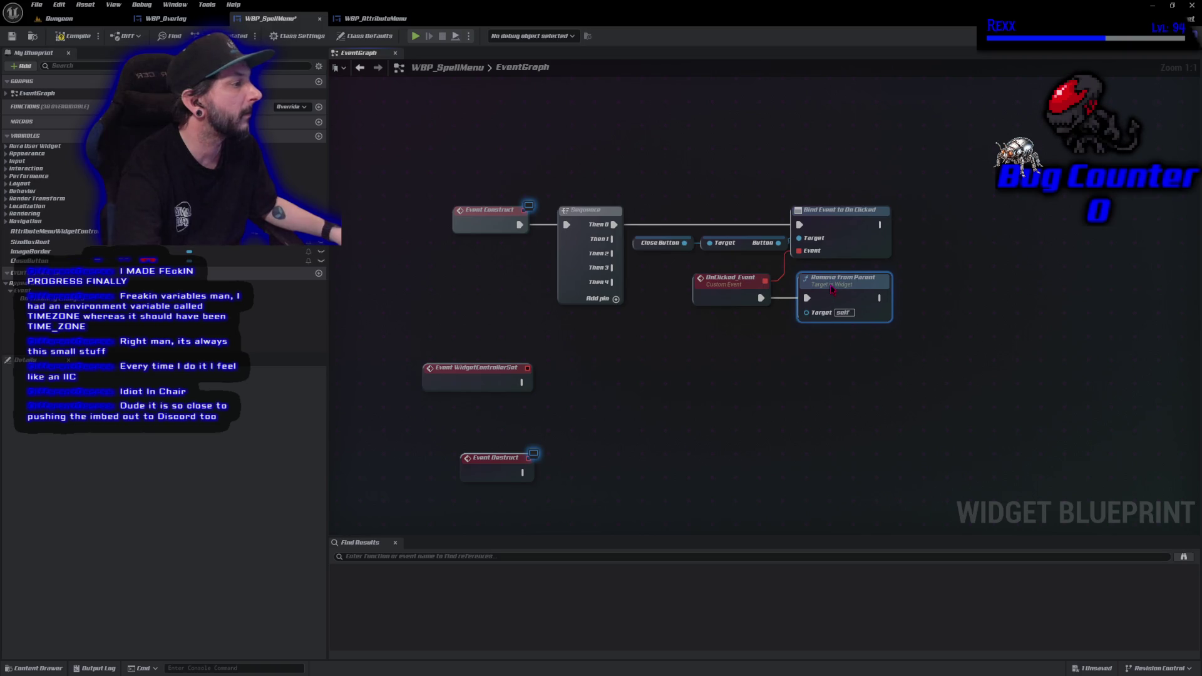
{"action": "left_click", "coordinate": [58, 37]}
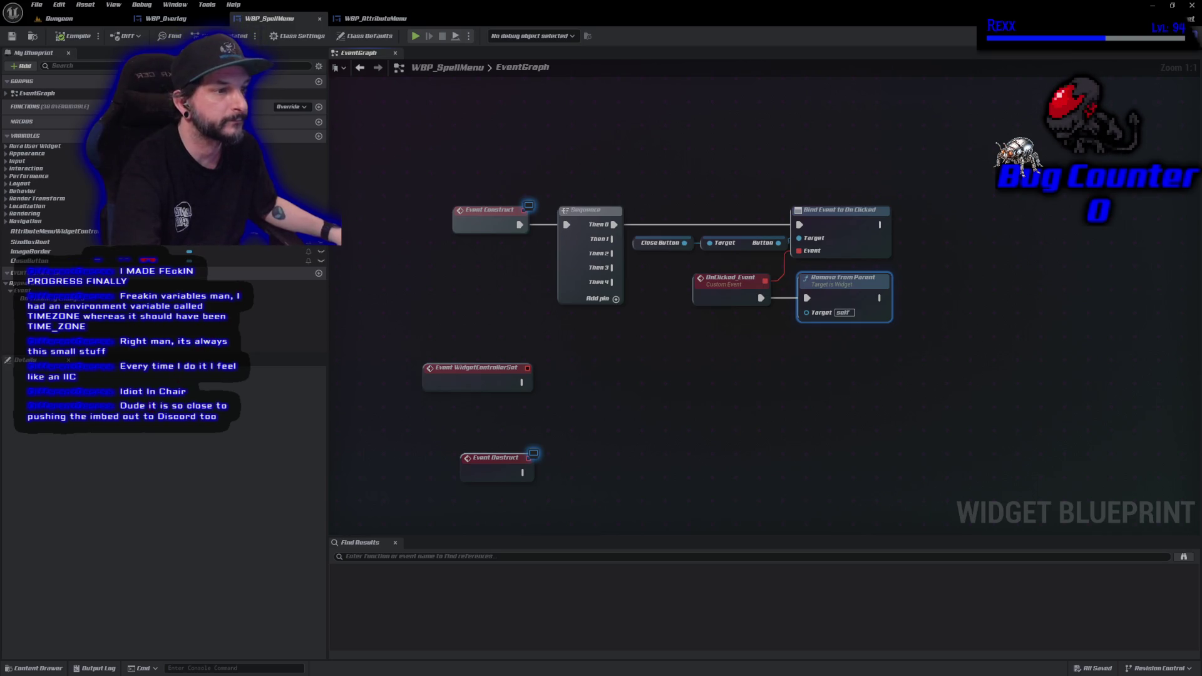
Add a Spell Menu Closed event dispatcher and compile the blueprint.
{"action": "left_click", "coordinate": [319, 273]}
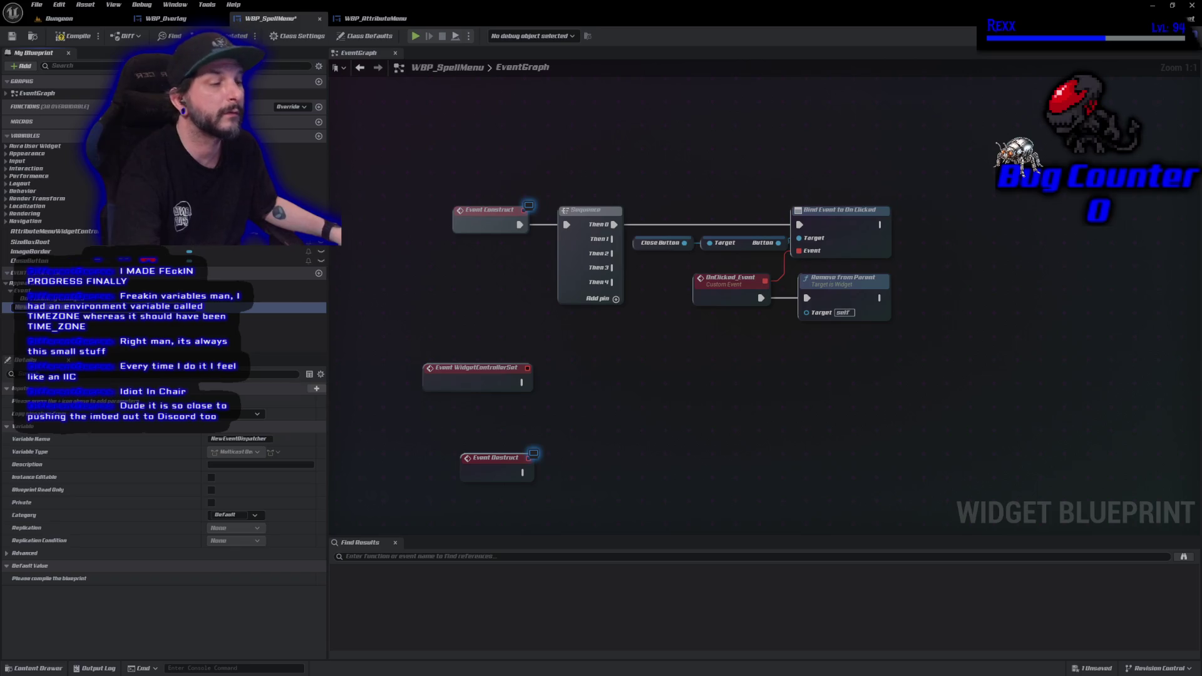
{"action": "type", "text": "S"}
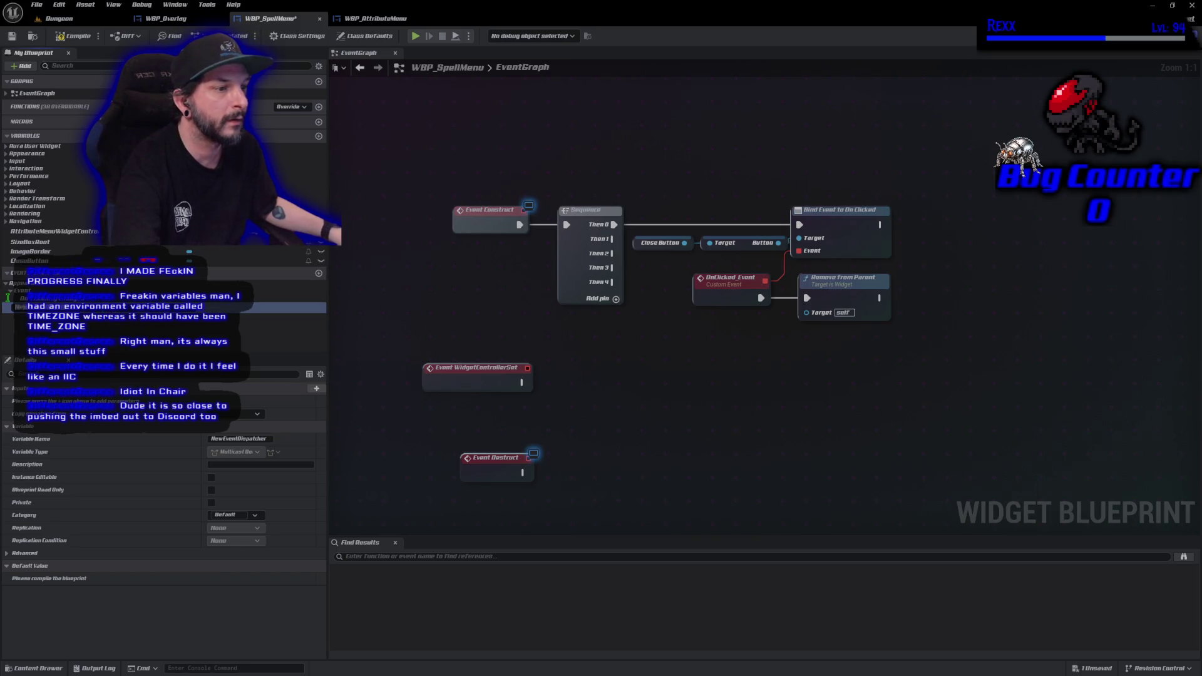
{"action": "type", "text": "pe"}
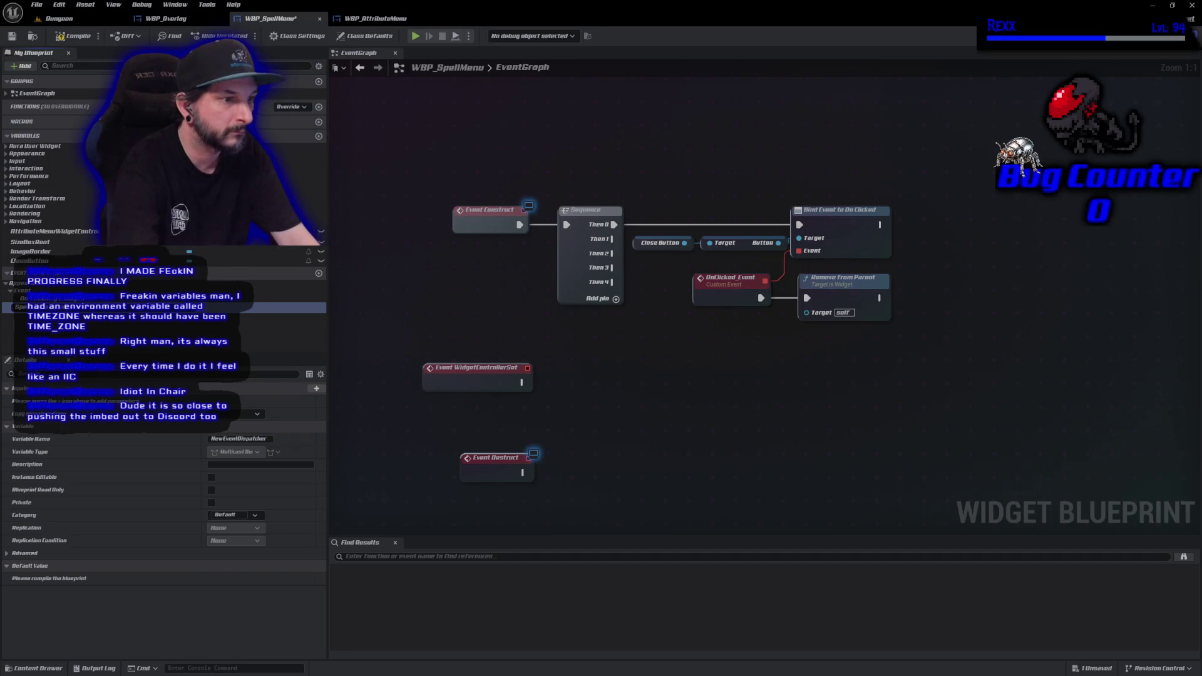
{"action": "key", "text": "Return"}
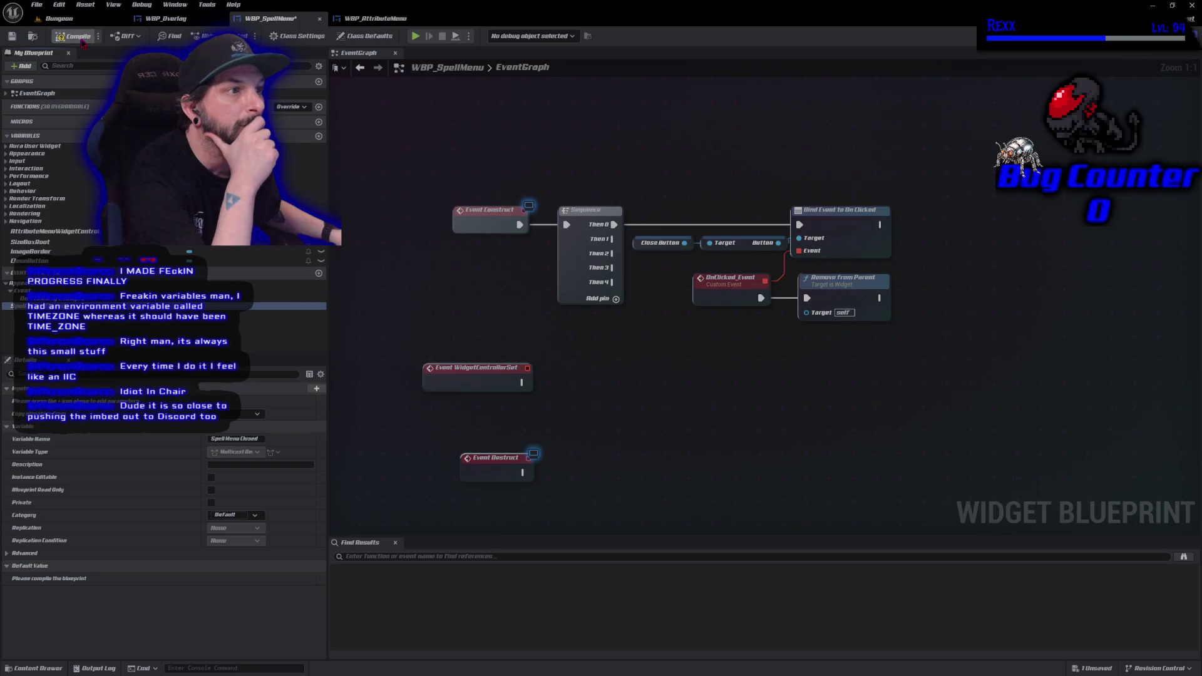
{"action": "left_click", "coordinate": [78, 36]}
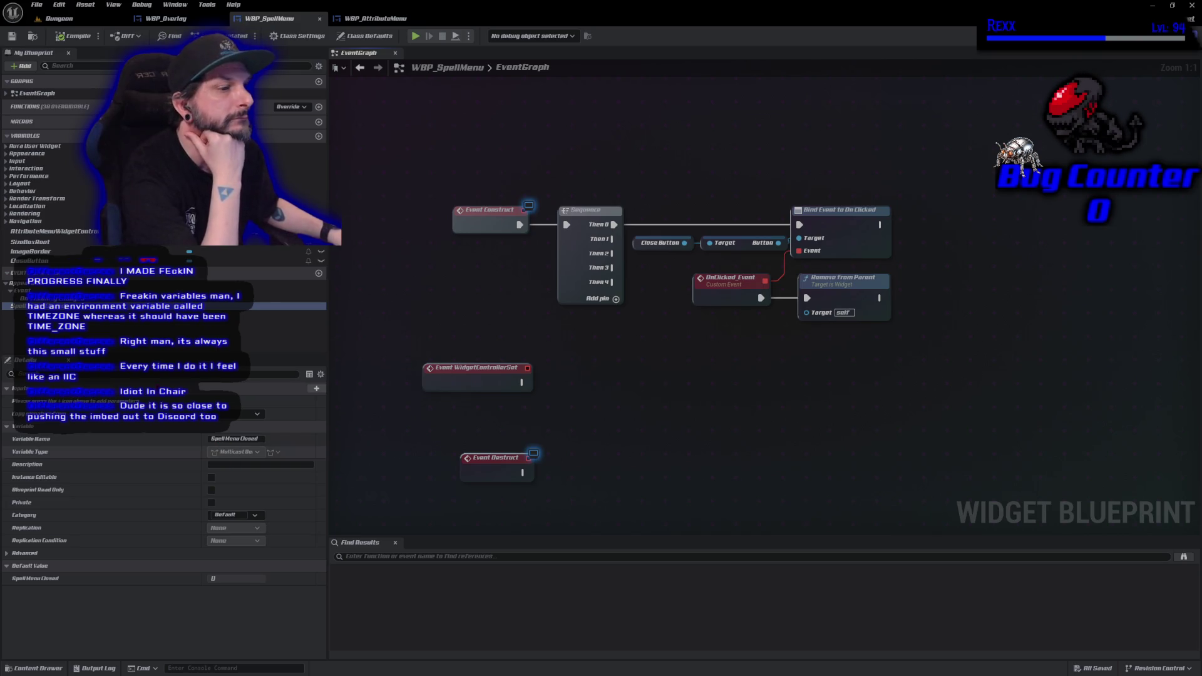
Undo a stray SET node on Event Destruct and bring the Spell Menu Closed dispatcher into the graph.
{"action": "mouse_move", "coordinate": [282, 306]}
{"action": "left_mouse_down"}
{"action": "mouse_move", "coordinate": [321, 401]}
{"action": "mouse_move", "coordinate": [559, 488]}
{"action": "left_mouse_up"}
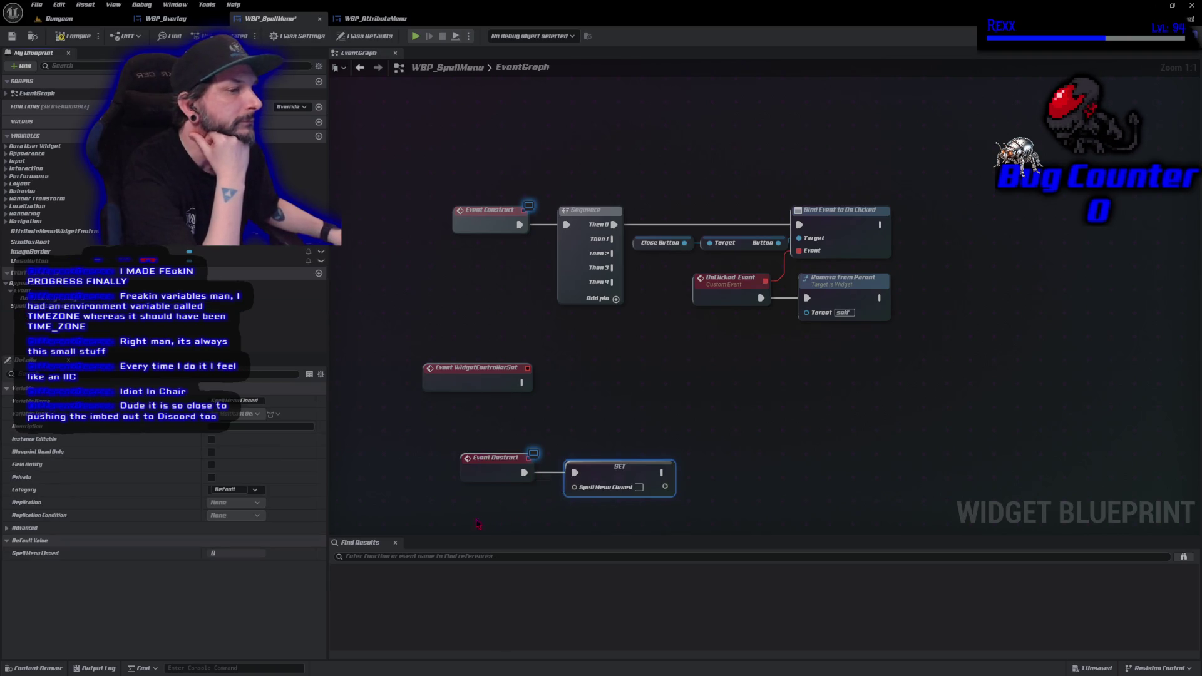
{"action": "key", "text": "ctrl+z"}
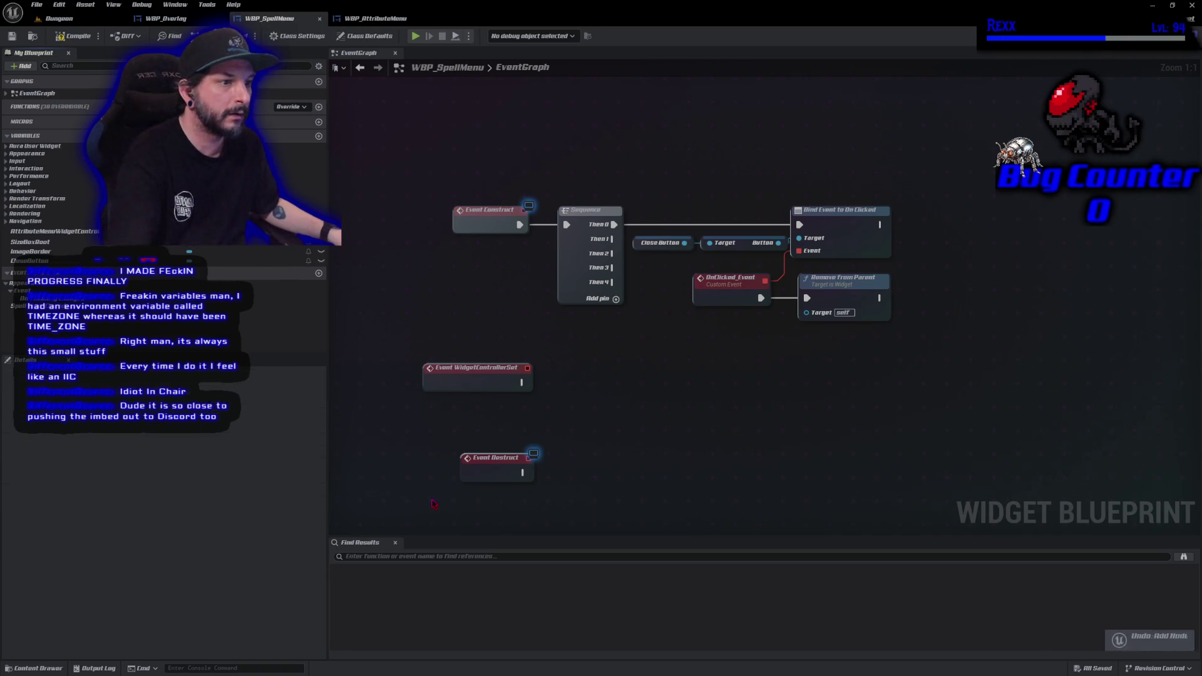
{"action": "left_click", "coordinate": [282, 306]}
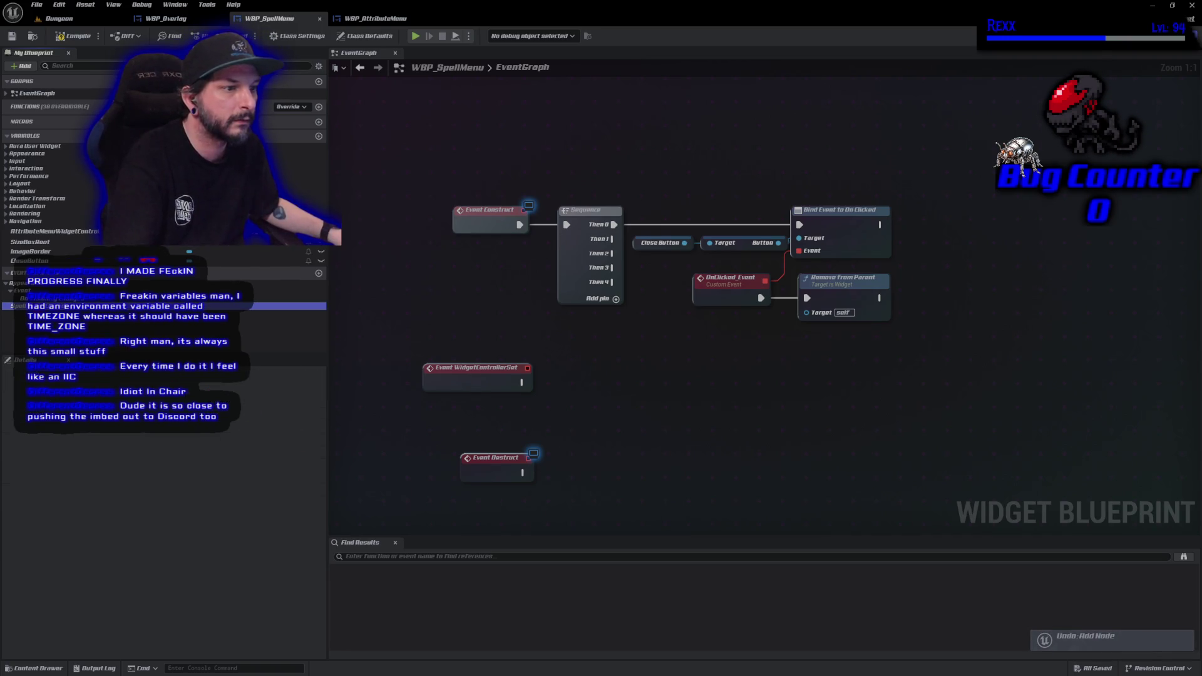
{"action": "left_click_drag", "start_coordinate": [282, 306], "coordinate": [611, 415]}
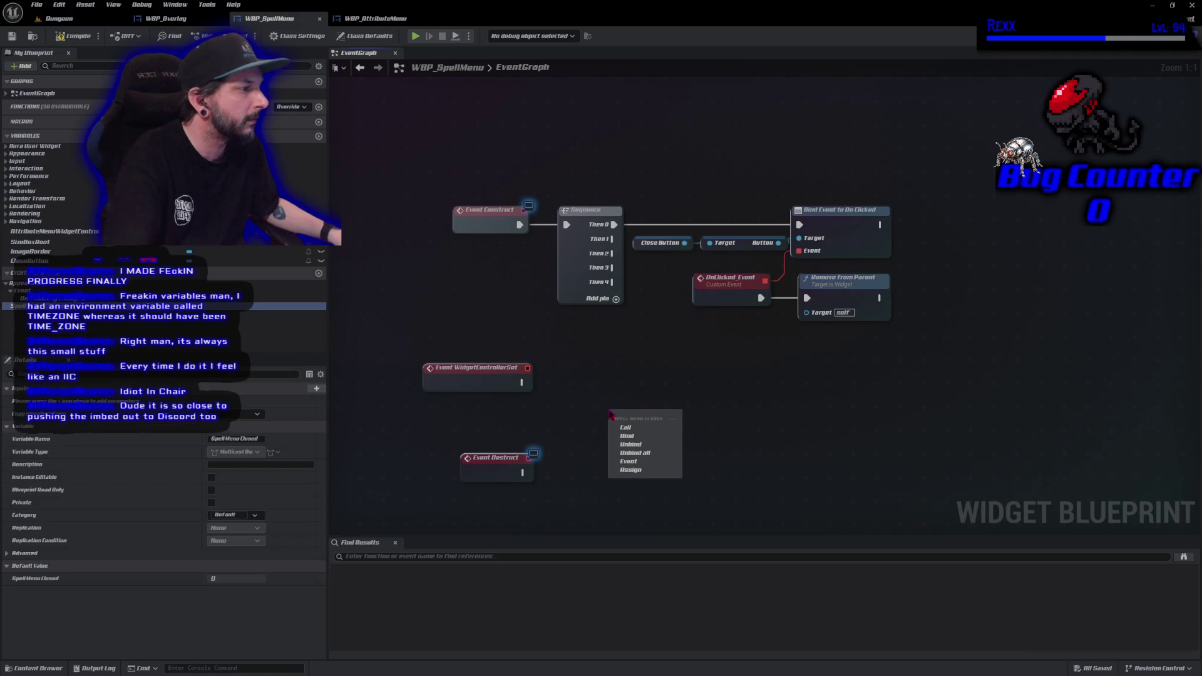
Call Spell Menu Closed from Event Destruct and save WBP_SpellMenu.
{"action": "left_click", "coordinate": [626, 428]}
{"action": "left_click_drag", "start_coordinate": [598, 482], "coordinate": [551, 473]}
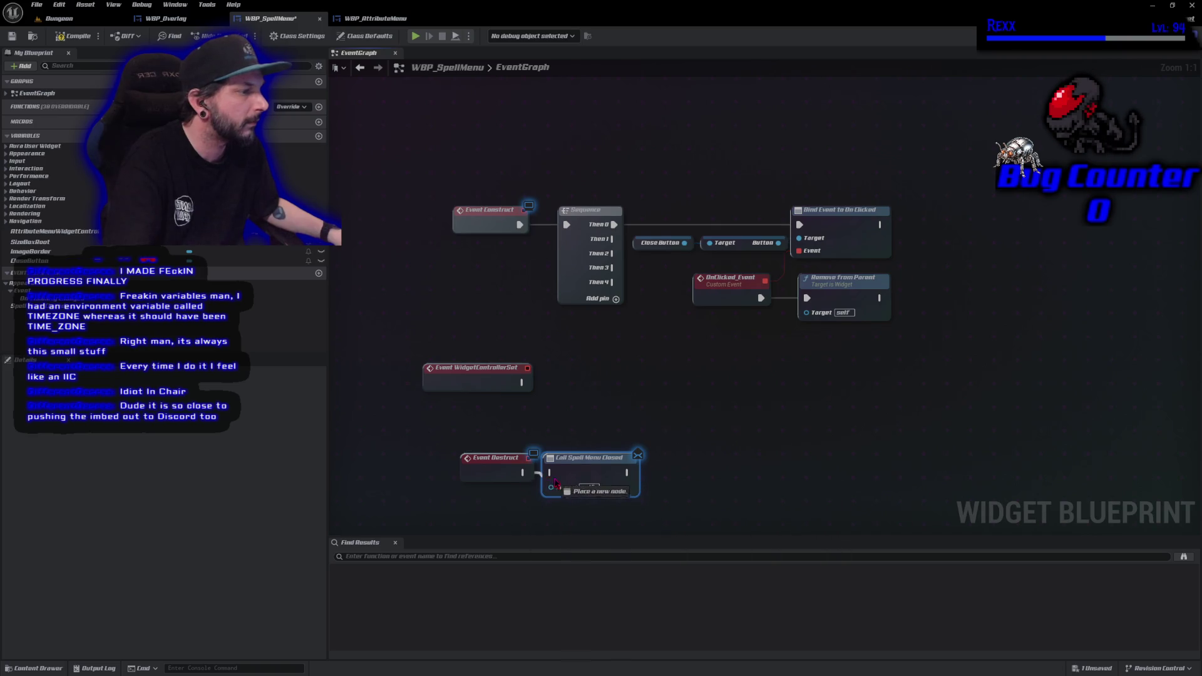
{"action": "key", "text": "ctrl+s"}
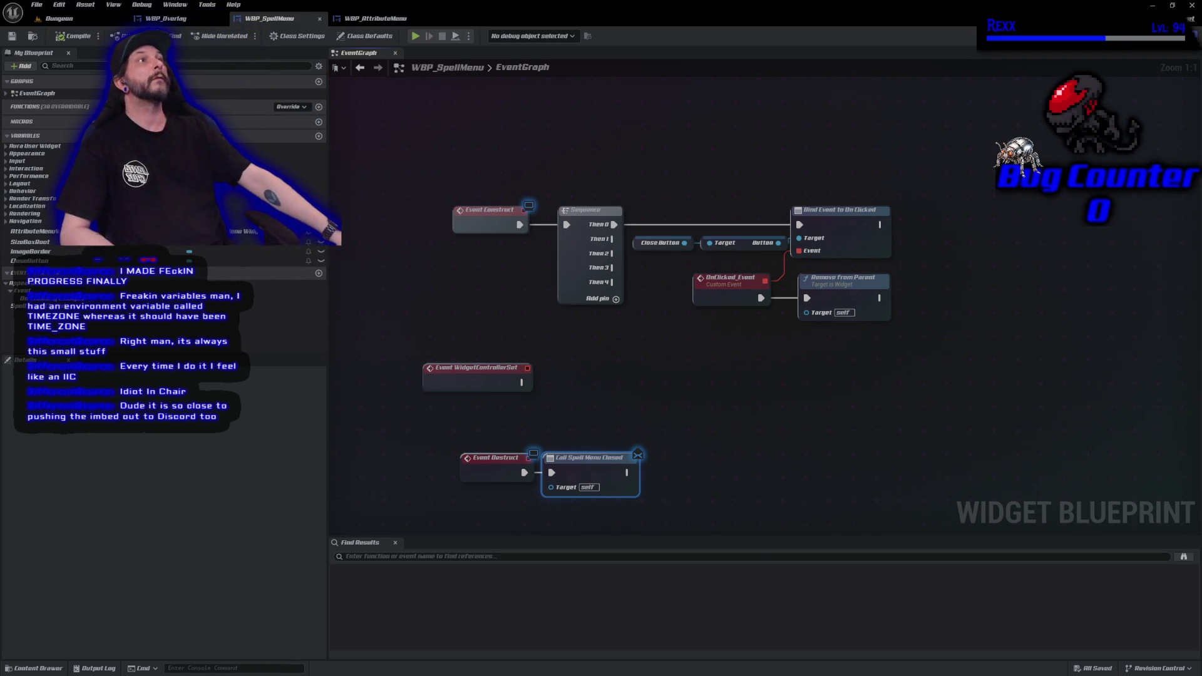
{"action": "left_click", "coordinate": [168, 20]}
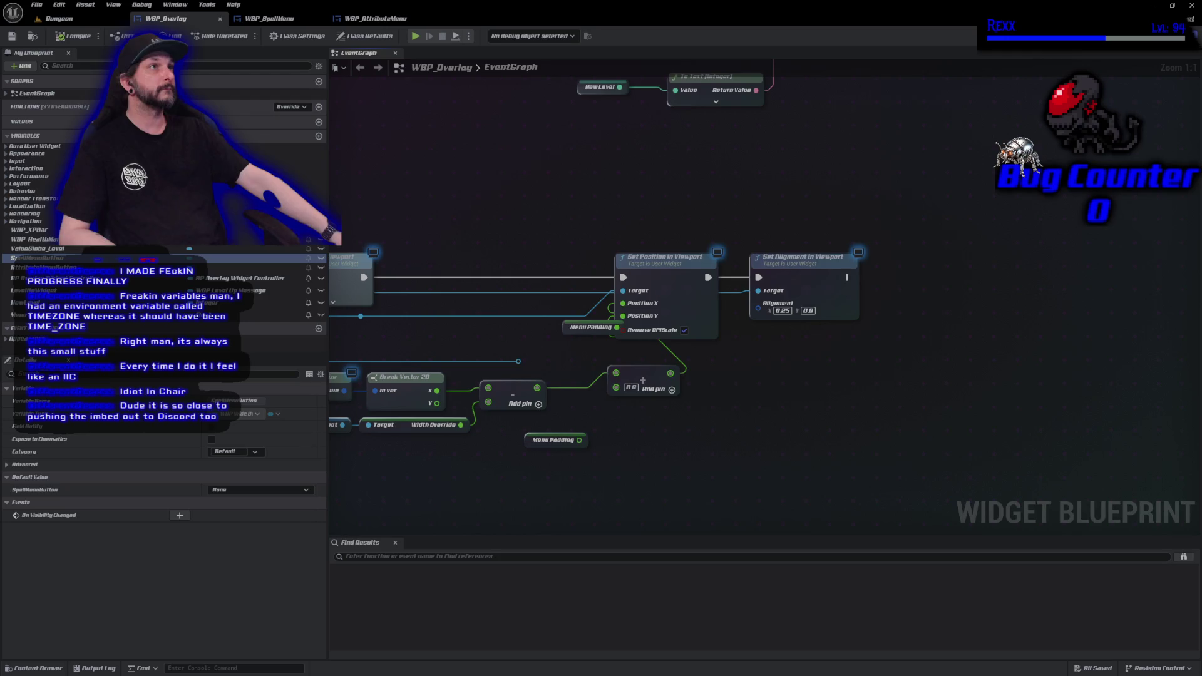
Route the spell menu's Create Widget Return Value through a reroute node and pull a wire from it.
{"action": "mouse_move", "coordinate": [501, 179]}
{"action": "left_mouse_down"}
{"action": "mouse_move", "coordinate": [735, 124]}
{"action": "mouse_move", "coordinate": [721, 138]}
{"action": "mouse_move", "coordinate": [688, 126]}
{"action": "left_mouse_up"}
{"action": "mouse_move", "coordinate": [445, 239]}
{"action": "left_mouse_down"}
{"action": "mouse_move", "coordinate": [777, 310]}
{"action": "mouse_move", "coordinate": [990, 304]}
{"action": "mouse_move", "coordinate": [630, 144]}
{"action": "mouse_move", "coordinate": [664, 250]}
{"action": "mouse_move", "coordinate": [692, 306]}
{"action": "mouse_move", "coordinate": [707, 308]}
{"action": "left_mouse_up"}
{"action": "left_click_drag", "start_coordinate": [706, 308], "coordinate": [1078, 305]}
{"action": "key", "text": "Escape"}
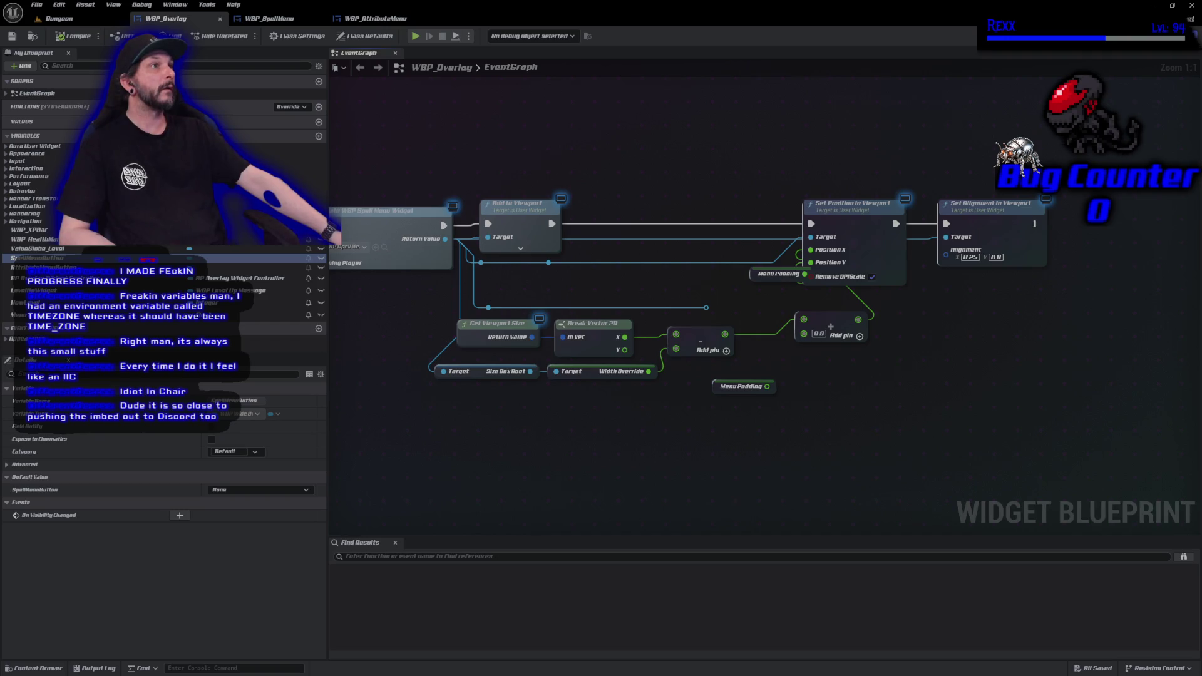
{"action": "mouse_move", "coordinate": [705, 306]}
{"action": "left_mouse_down"}
{"action": "mouse_move", "coordinate": [1065, 301]}
{"action": "mouse_move", "coordinate": [692, 327]}
{"action": "mouse_move", "coordinate": [726, 316]}
{"action": "mouse_move", "coordinate": [1084, 317]}
{"action": "mouse_move", "coordinate": [1068, 307]}
{"action": "left_mouse_up"}
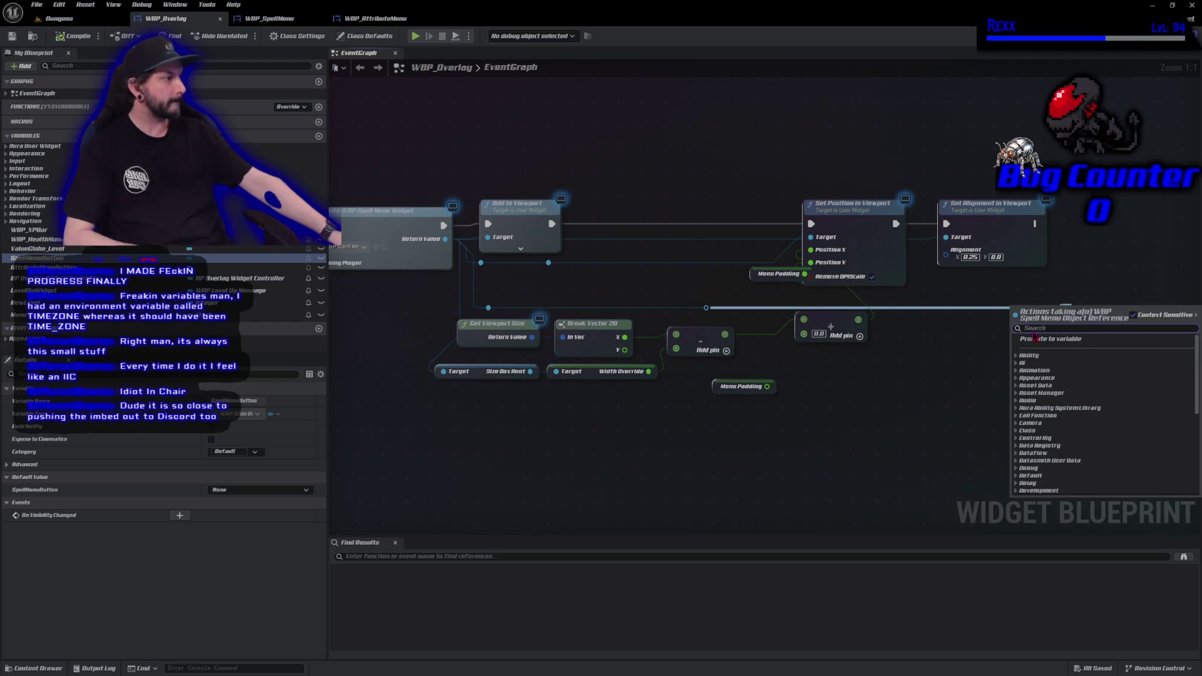
Try adding a Bind Event to Spell Menu Closed from the reroute, then undo it.
{"action": "type", "text": "spell closed"}
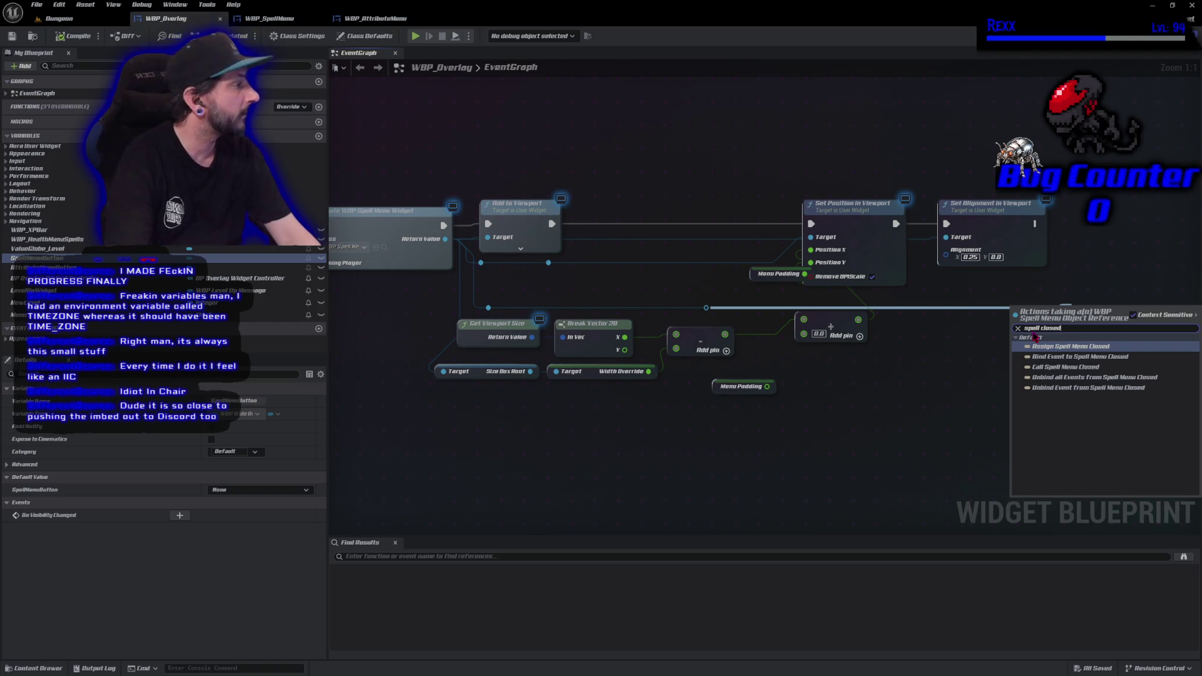
{"action": "key", "text": "Down"}
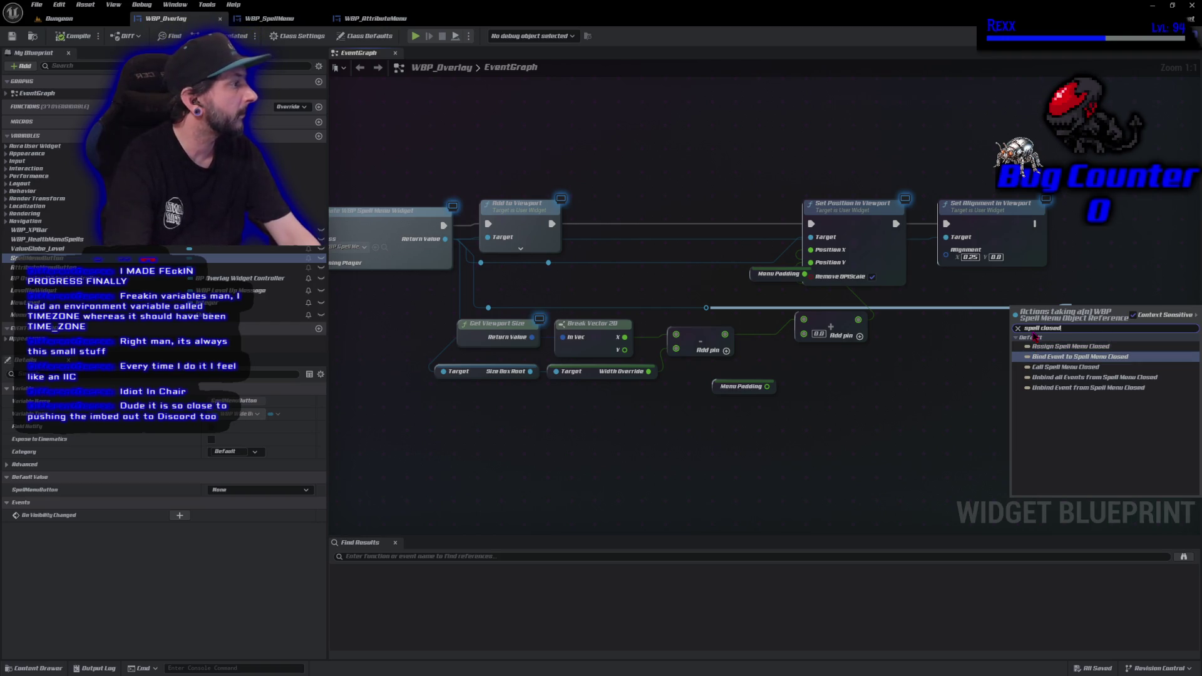
{"action": "key", "text": "Return"}
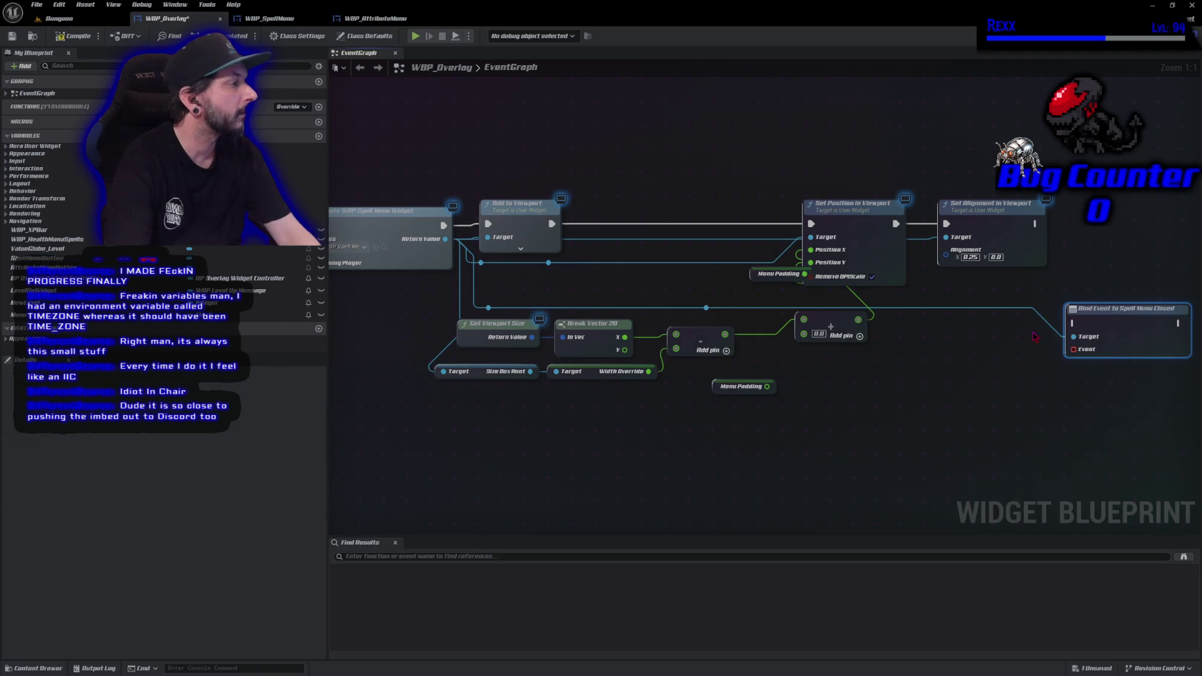
{"action": "key", "text": "ctrl+z"}
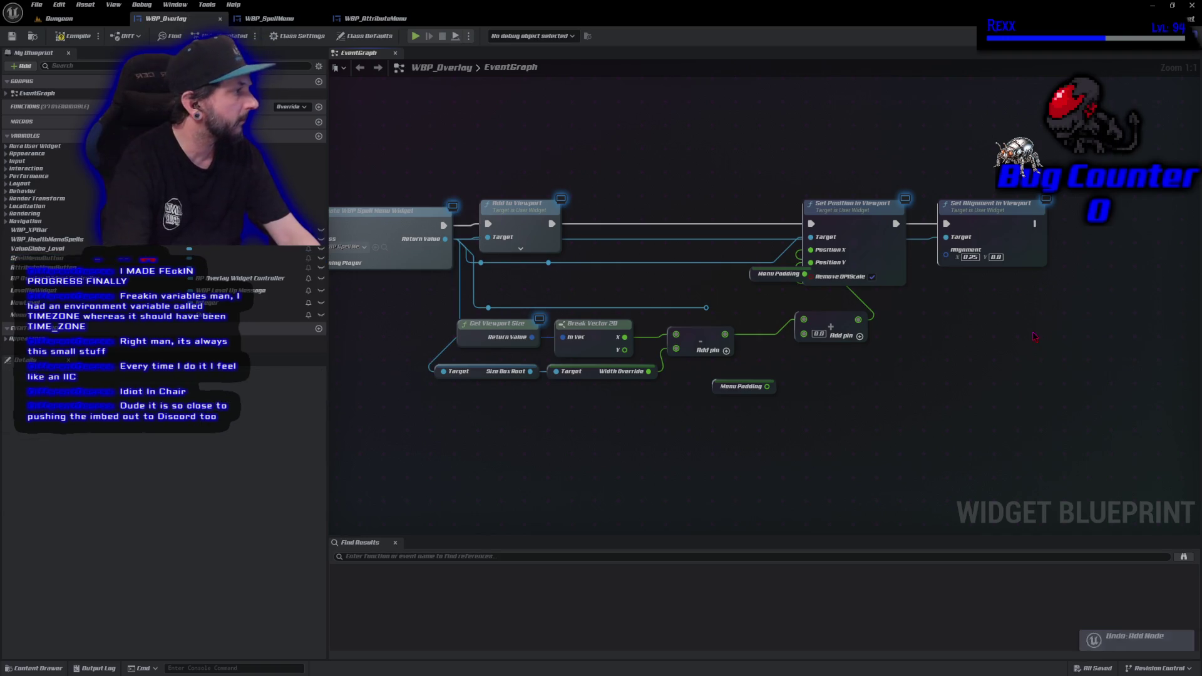
Assign Spell Menu Closed from the reroute, keeping the default Spell Menu Closed_Event name.
{"action": "mouse_move", "coordinate": [705, 311]}
{"action": "left_mouse_down"}
{"action": "mouse_move", "coordinate": [1020, 325]}
{"action": "mouse_move", "coordinate": [999, 314]}
{"action": "left_mouse_up"}
{"action": "type", "text": "as"}
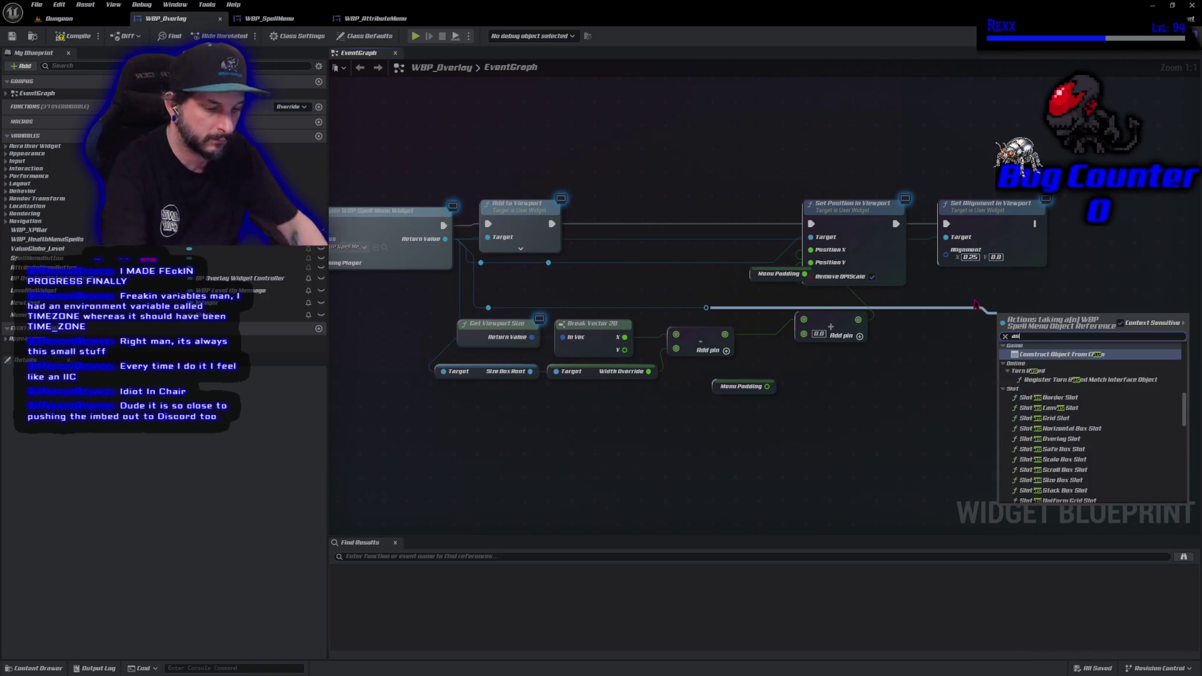
{"action": "type", "text": "si"}
{"action": "key", "text": "BackSpace"}
{"action": "key", "text": "BackSpace"}
{"action": "type", "text": "ign closed"}
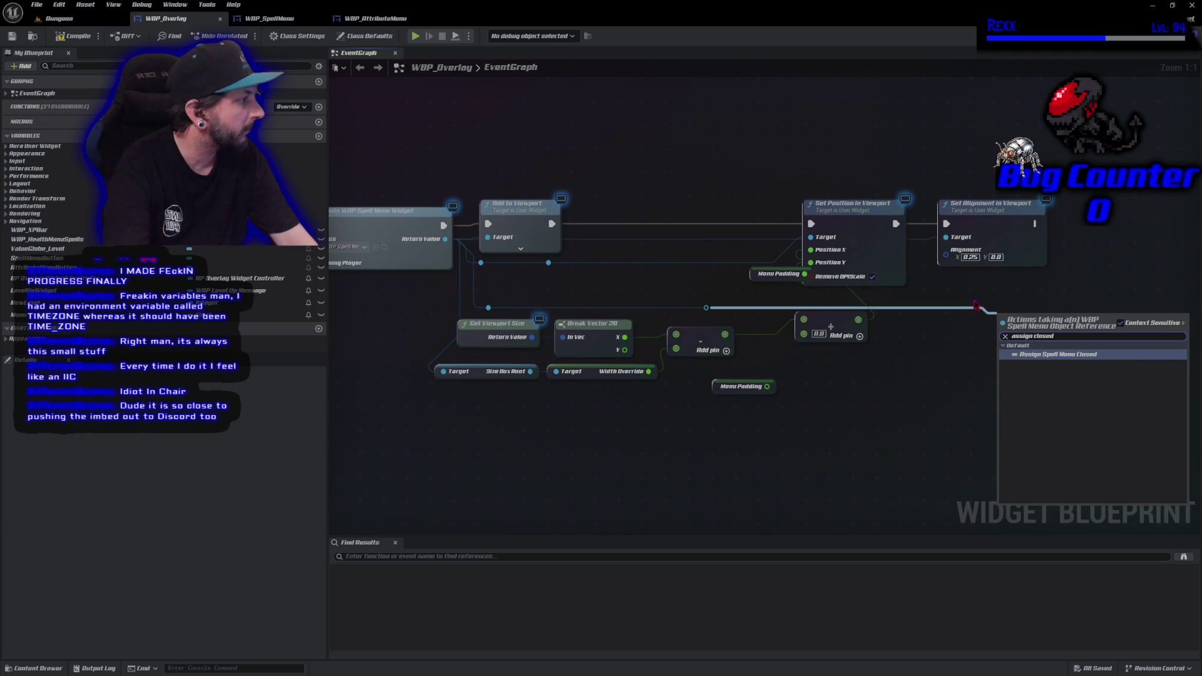
{"action": "key", "text": "Return"}
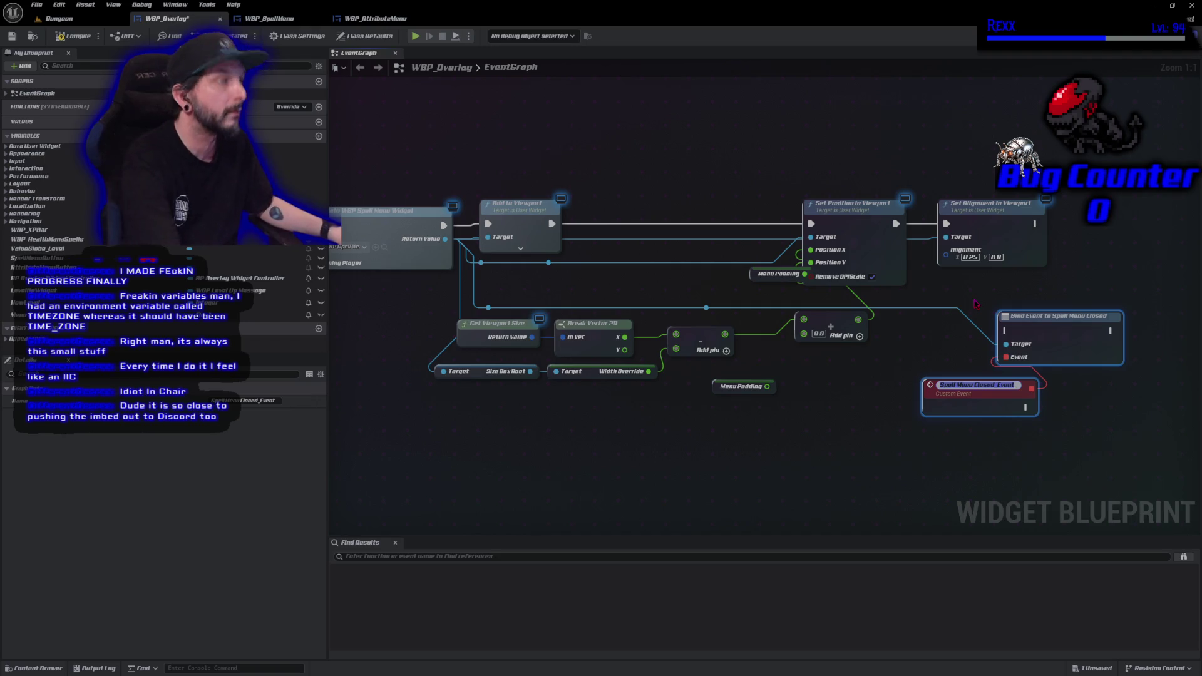
{"action": "key", "text": "Return"}
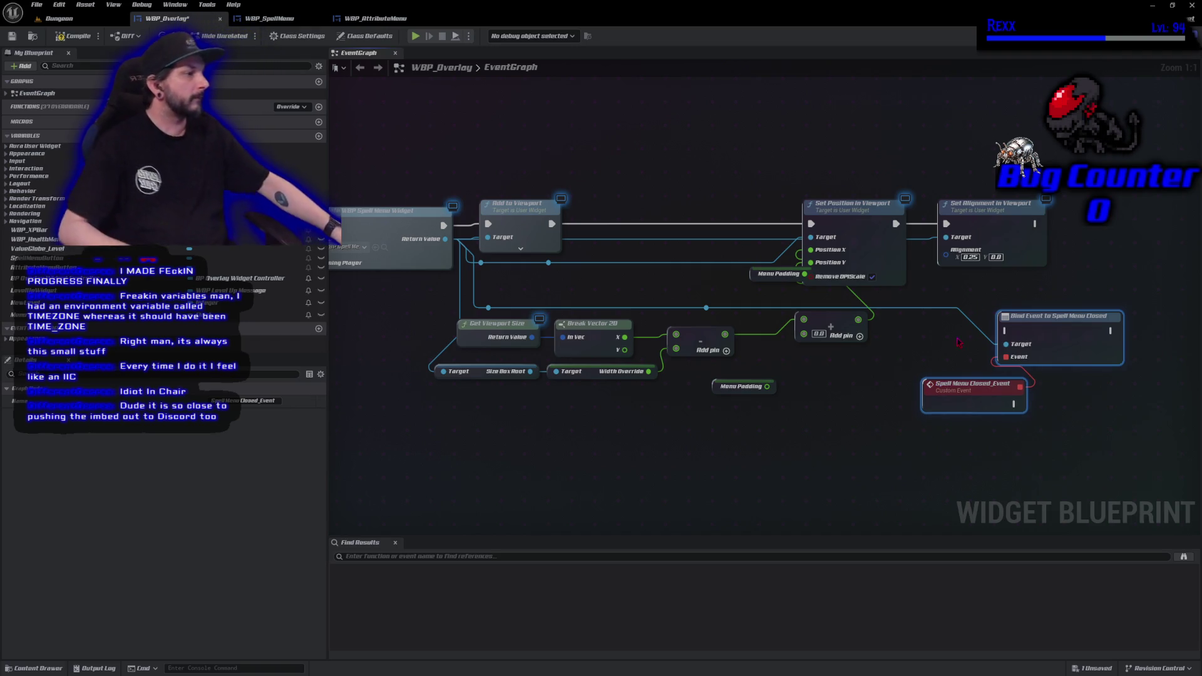
Wire Set Alignment in Viewport into the Bind Event, arrange the nodes, and compile WBP_Overlay.
{"action": "left_click_drag", "start_coordinate": [1050, 332], "coordinate": [1155, 227]}
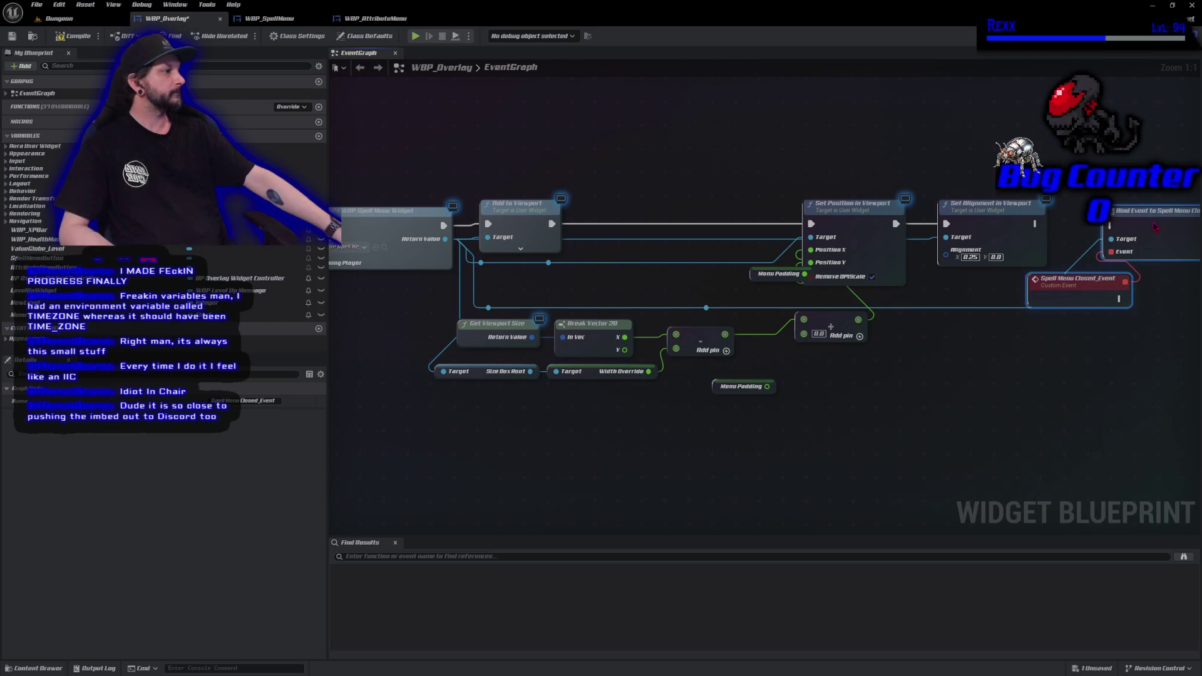
{"action": "left_click_drag", "start_coordinate": [1037, 225], "coordinate": [1112, 225]}
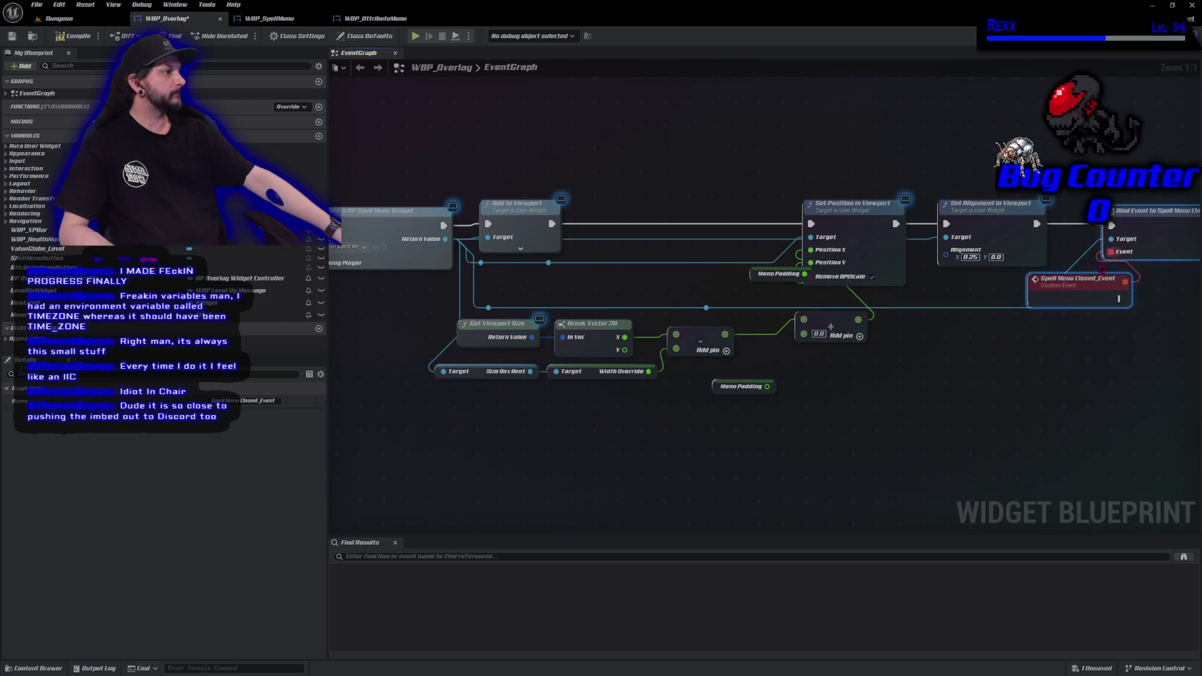
{"action": "mouse_move", "coordinate": [1077, 297]}
{"action": "left_mouse_down"}
{"action": "mouse_move", "coordinate": [1069, 328]}
{"action": "mouse_move", "coordinate": [986, 329]}
{"action": "mouse_move", "coordinate": [955, 349]}
{"action": "left_mouse_up"}
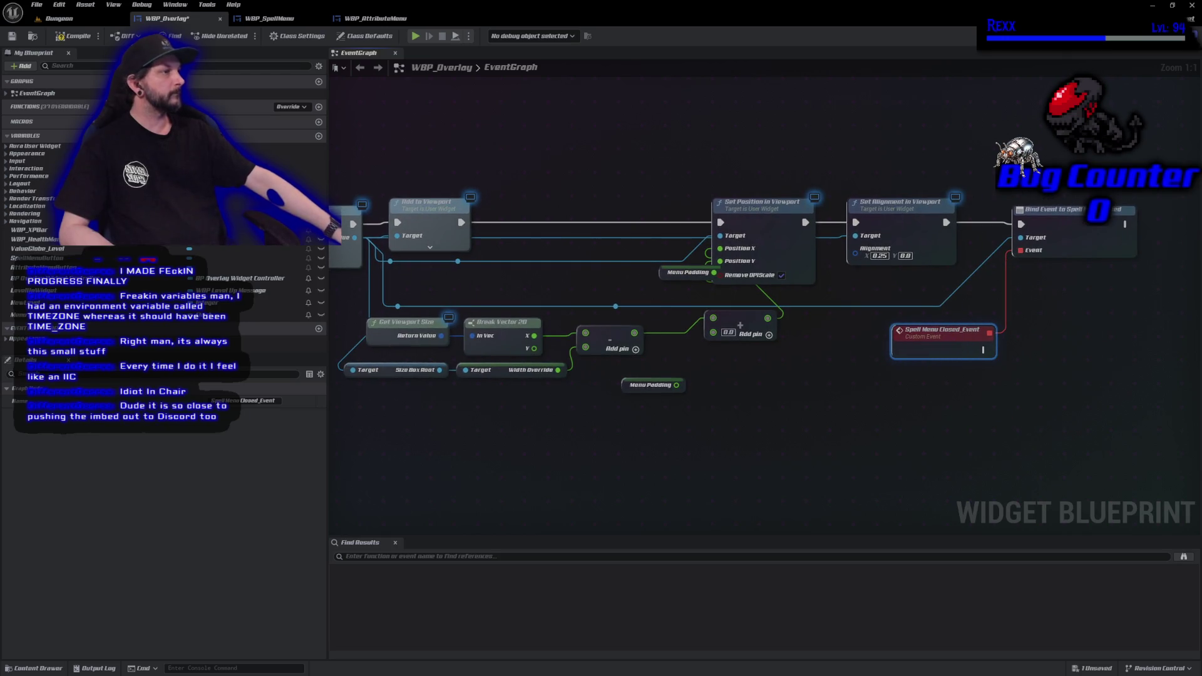
{"action": "left_click", "coordinate": [79, 38]}
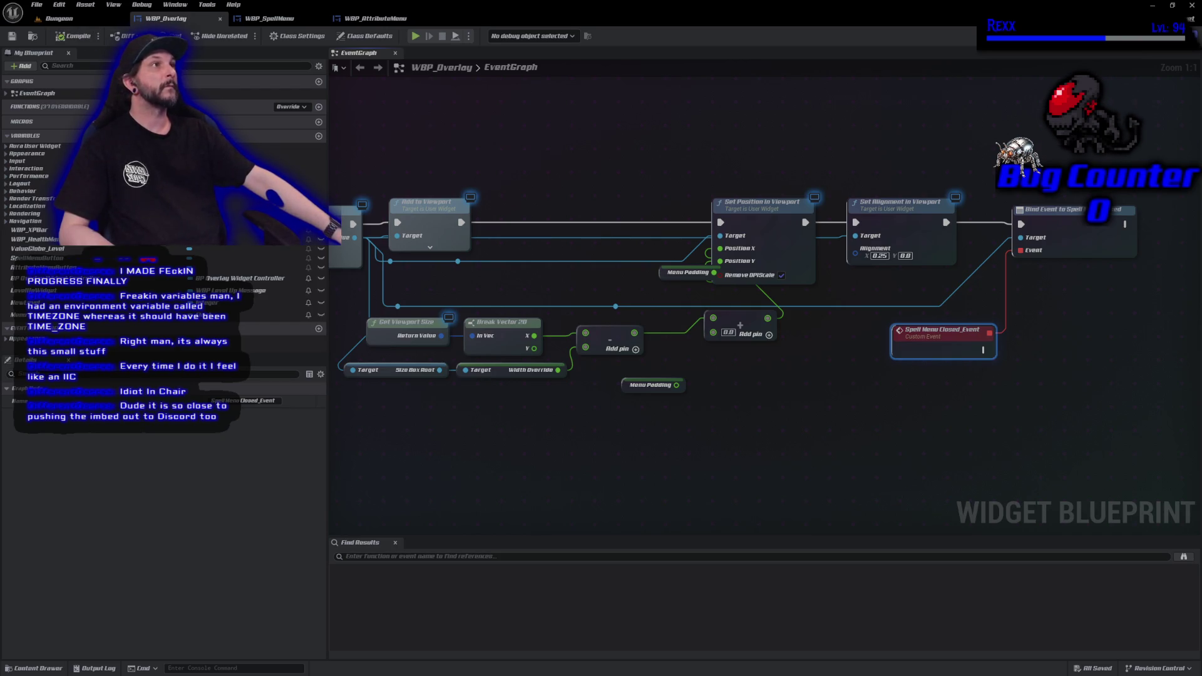
Select the Set Is Enabled and Spell Menu Button nodes from the Spell Menu Button Clicked chain.
{"action": "left_click_drag", "start_coordinate": [227, 208], "coordinate": [699, 227]}
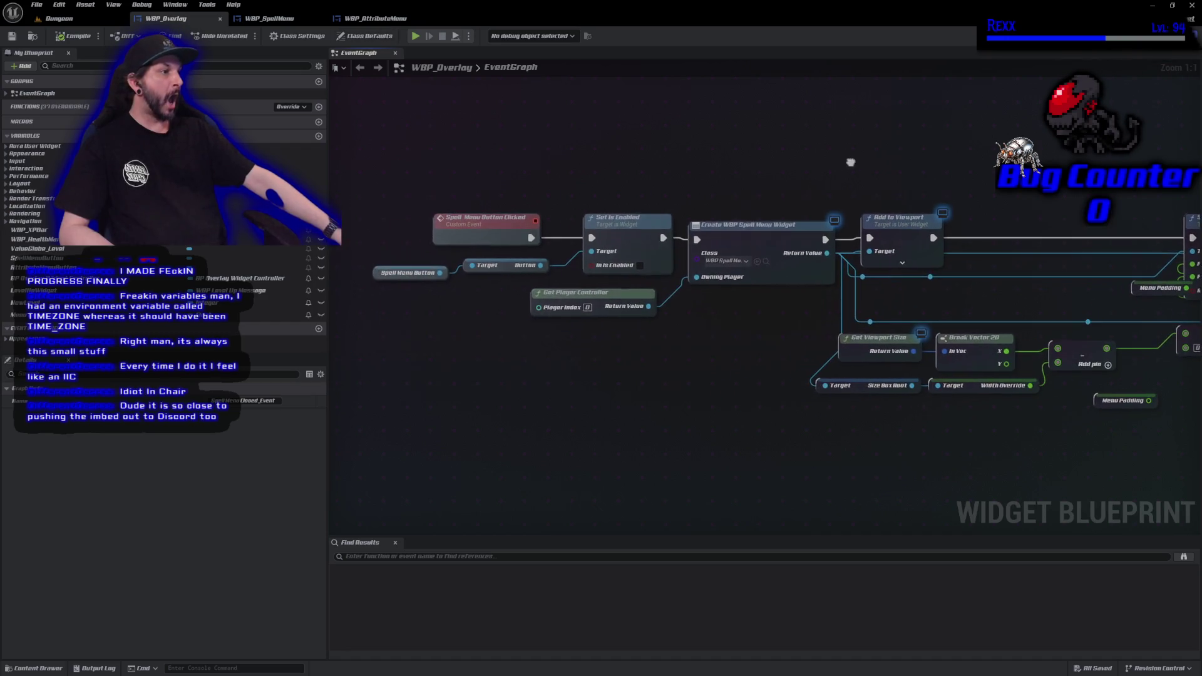
{"action": "left_click_drag", "start_coordinate": [393, 179], "coordinate": [675, 286]}
{"action": "left_click", "coordinate": [489, 235], "text": "ctrl"}
{"action": "key", "text": "Delete"}
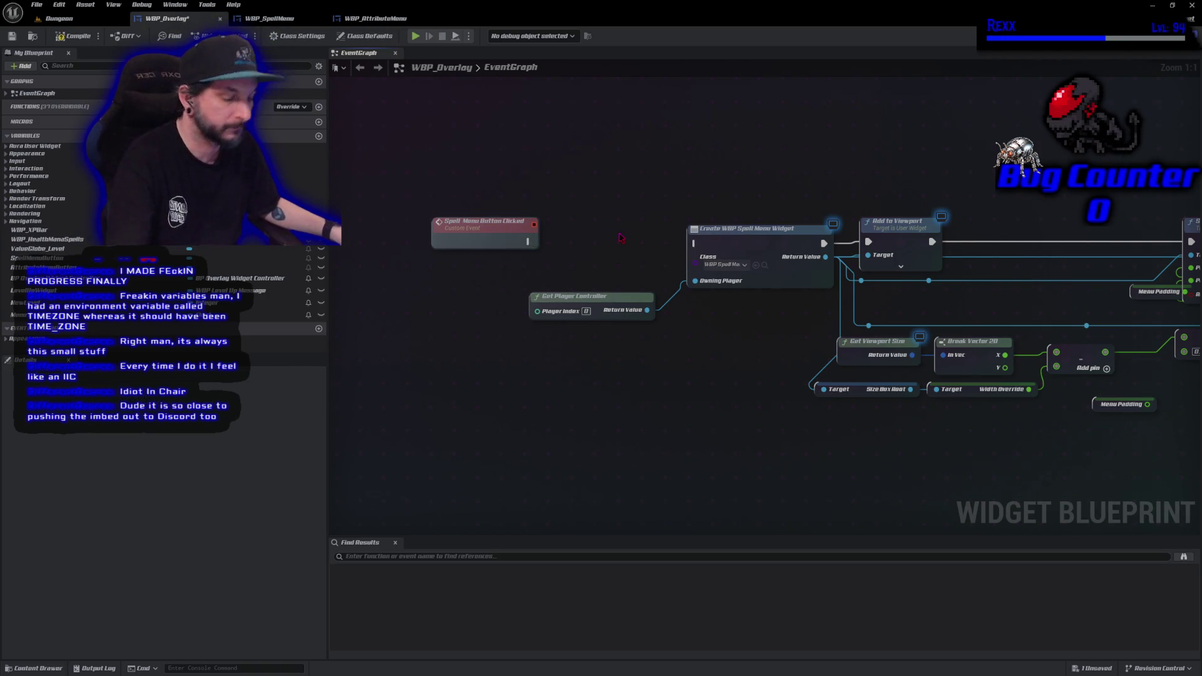
{"action": "key", "text": "ctrl+z"}
{"action": "left_click", "coordinate": [599, 223]}
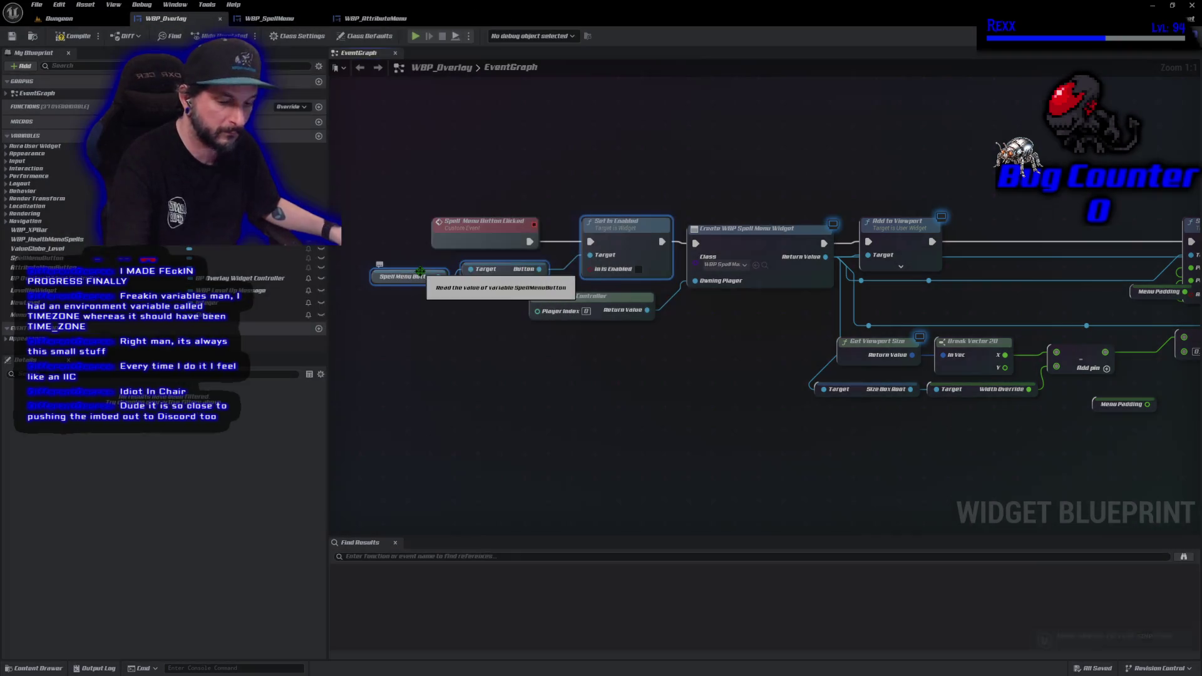
Paste the Set Is Enabled nodes after Spell Menu Closed_Event, wire them, and save WBP_Overlay.
{"action": "left_click_drag", "start_coordinate": [1140, 500], "coordinate": [289, 409]}
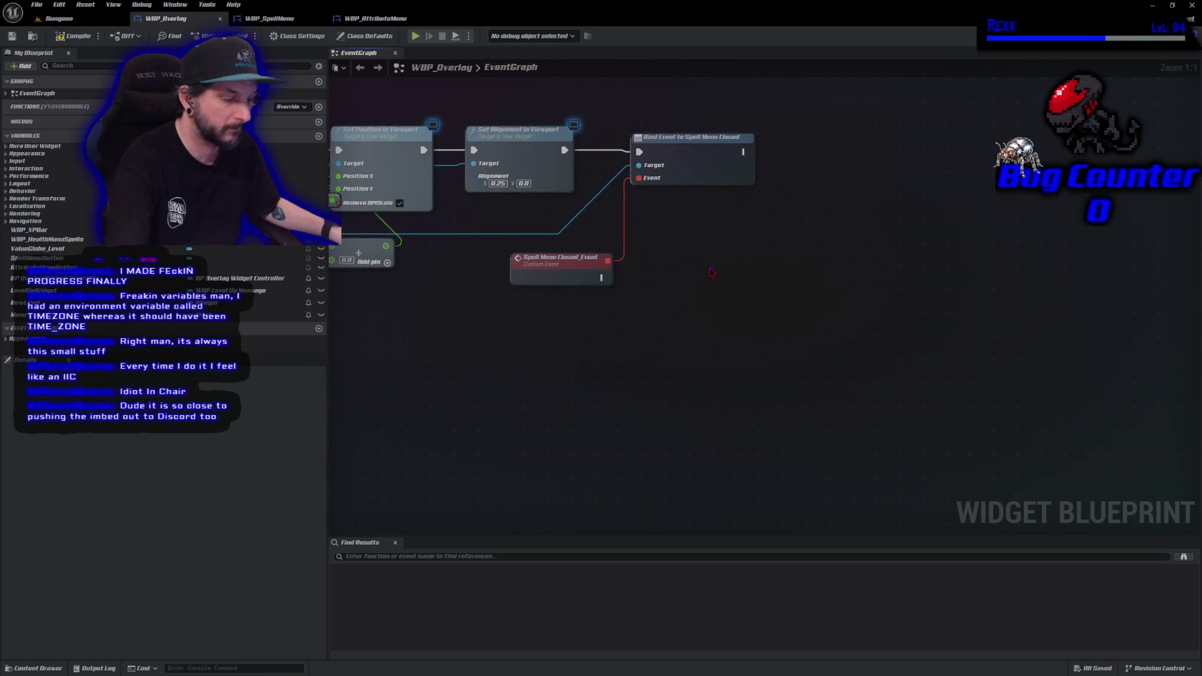
{"action": "key", "text": "ctrl+v"}
{"action": "left_click_drag", "start_coordinate": [601, 278], "coordinate": [825, 255]}
{"action": "mouse_move", "coordinate": [845, 257]}
{"action": "left_mouse_down"}
{"action": "mouse_move", "coordinate": [860, 280]}
{"action": "mouse_move", "coordinate": [847, 275]}
{"action": "left_mouse_up"}
{"action": "key", "text": "ctrl+s"}
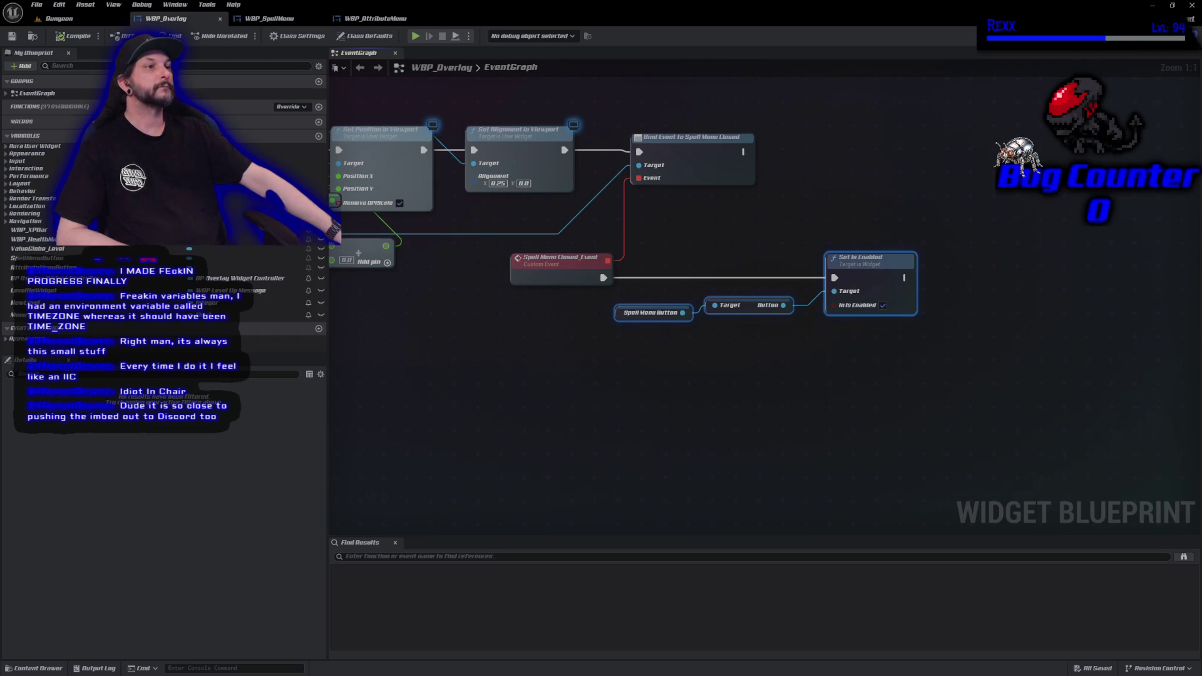
{"action": "left_click", "coordinate": [59, 19]}
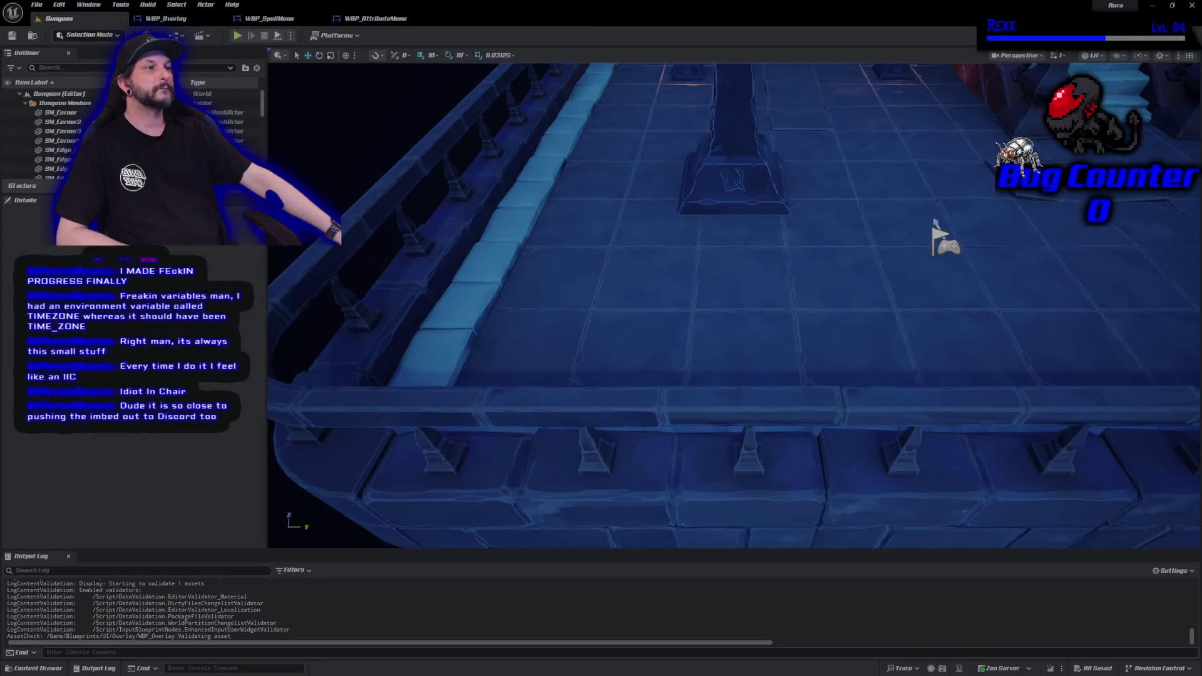
Play in editor, repeatedly opening and closing the Abilities and Attributes menus, then stop.
{"action": "left_click", "coordinate": [238, 36]}
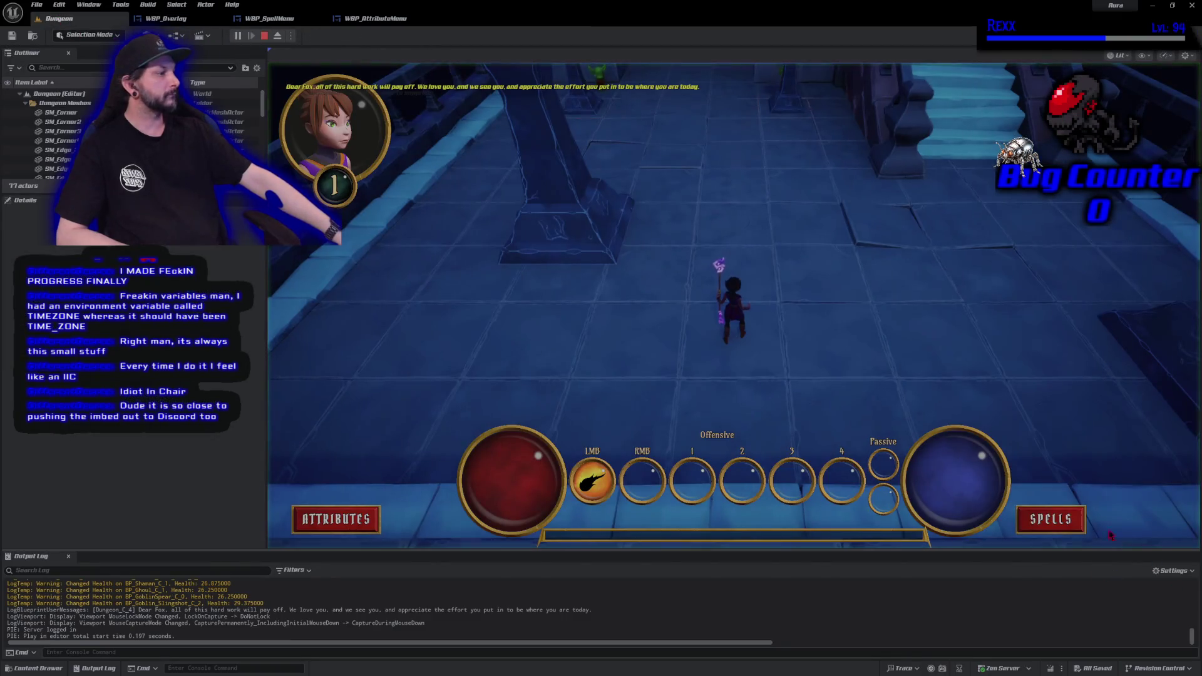
{"action": "left_click", "coordinate": [1054, 526]}
{"action": "left_click", "coordinate": [1055, 478]}
{"action": "left_click", "coordinate": [1052, 520]}
{"action": "left_click", "coordinate": [1055, 477]}
{"action": "left_click", "coordinate": [1052, 520]}
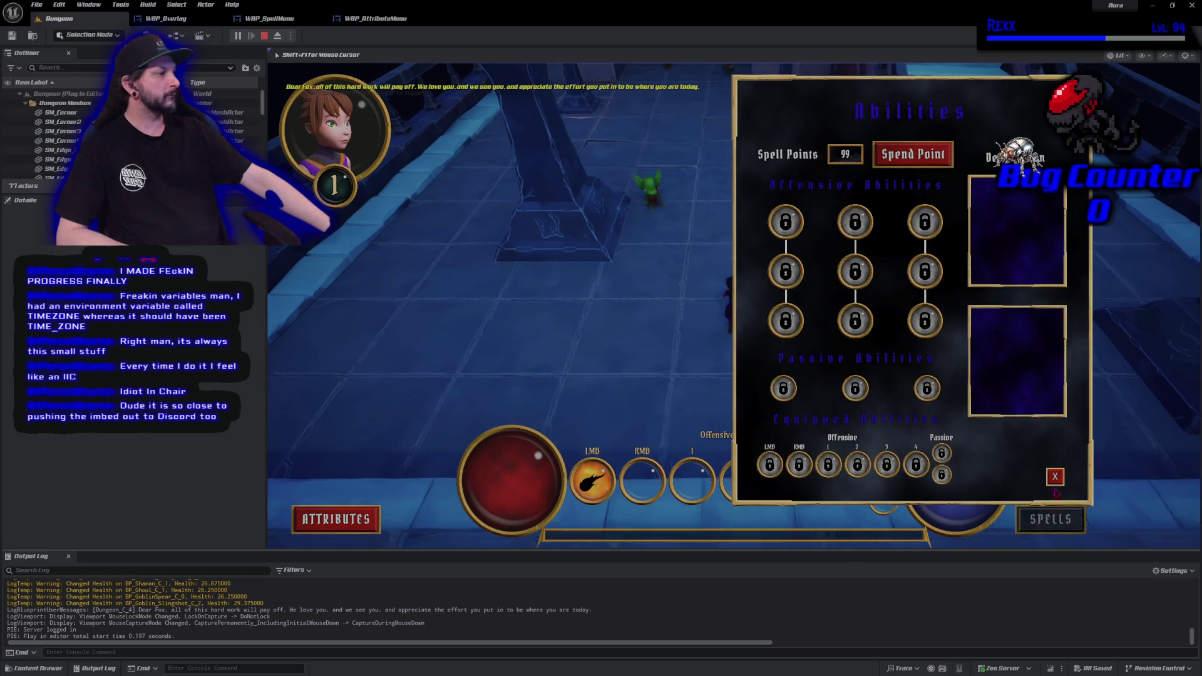
{"action": "left_click", "coordinate": [1056, 478]}
{"action": "left_click", "coordinate": [336, 519]}
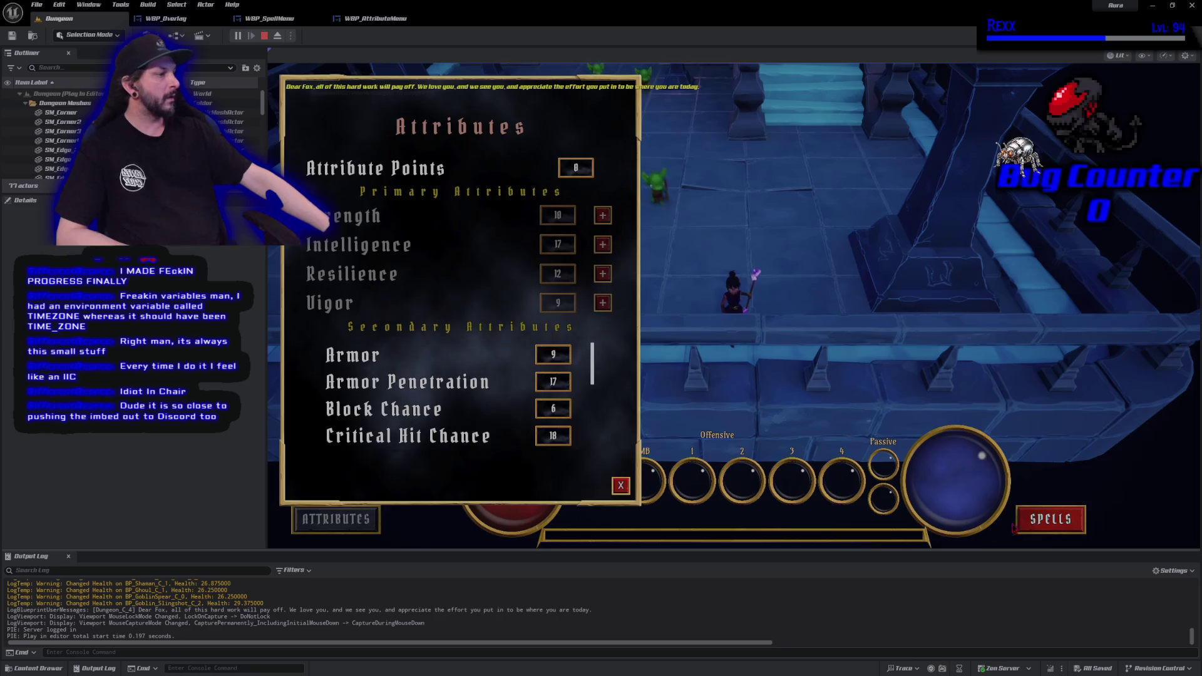
{"action": "left_click", "coordinate": [1050, 520]}
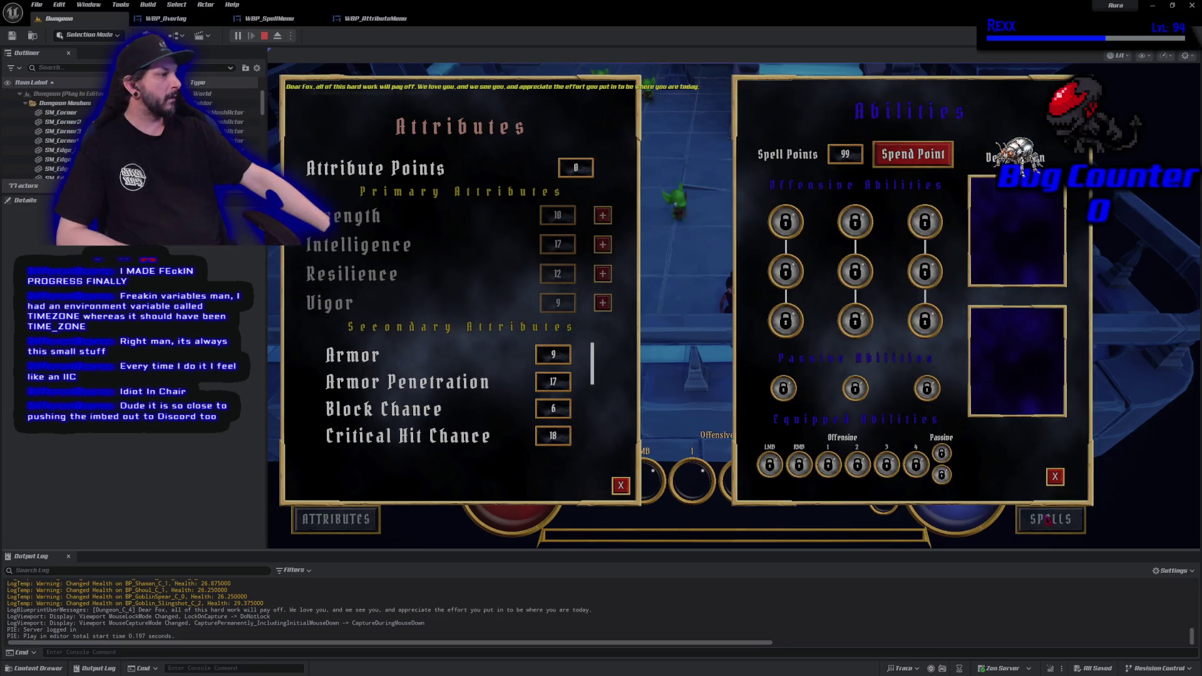
{"action": "left_click", "coordinate": [621, 485]}
{"action": "left_click", "coordinate": [1055, 477]}
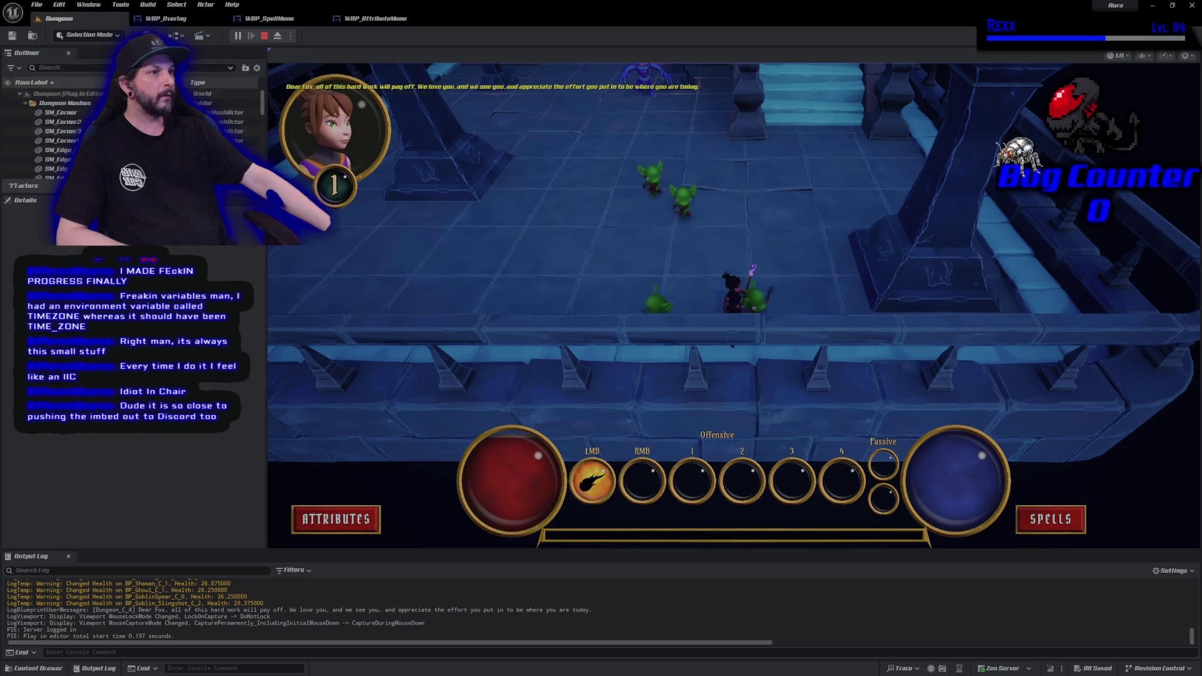
{"action": "left_click", "coordinate": [265, 36]}
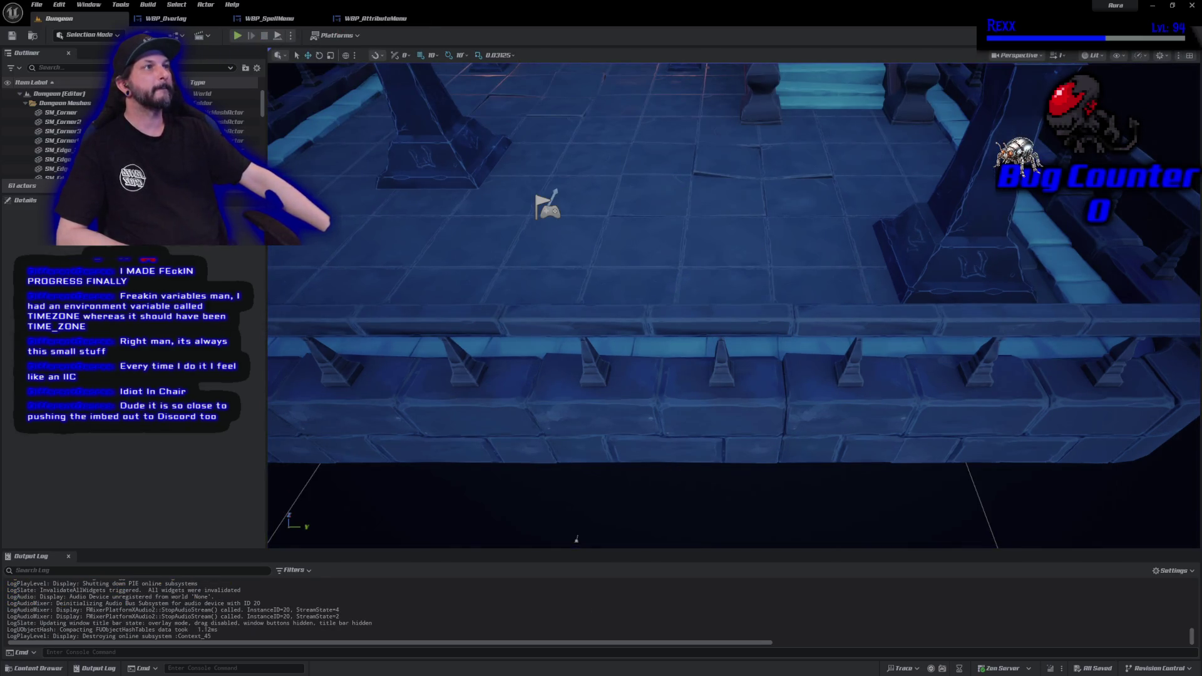
Play fullscreen with Alt+P, open and close the Attributes and Spells menus, then end with Escape.
{"action": "left_click_drag", "start_coordinate": [733, 301], "coordinate": [708, 288]}
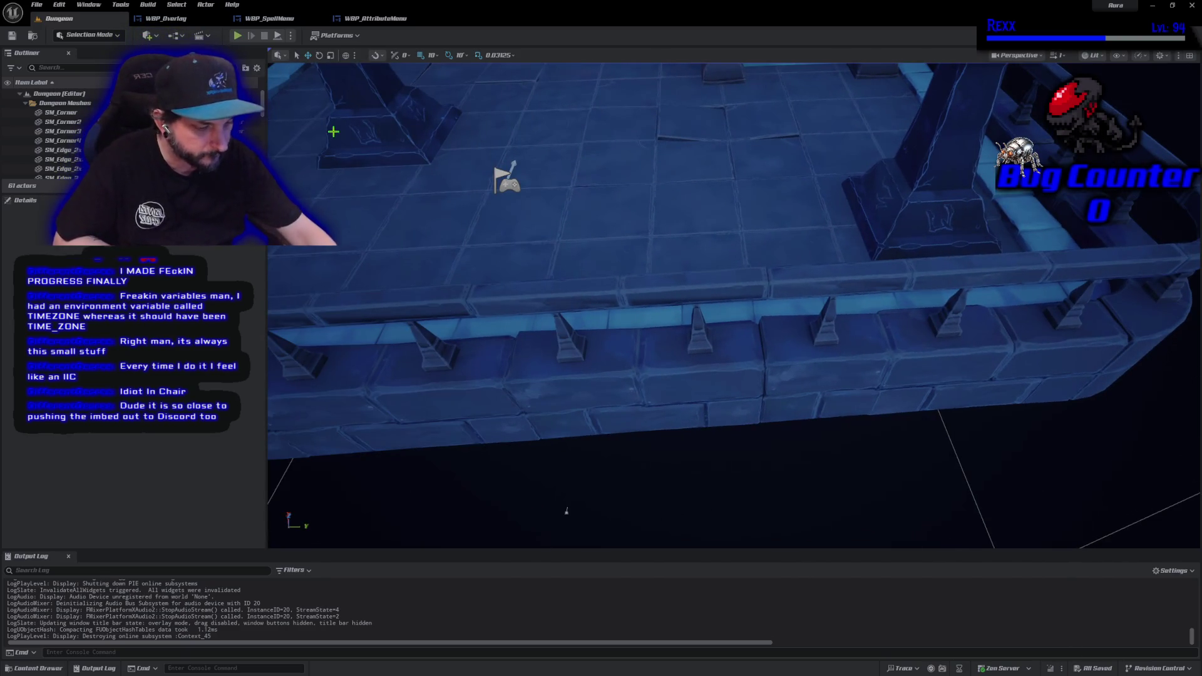
{"action": "key", "text": "F11"}
{"action": "key", "text": "alt+p"}
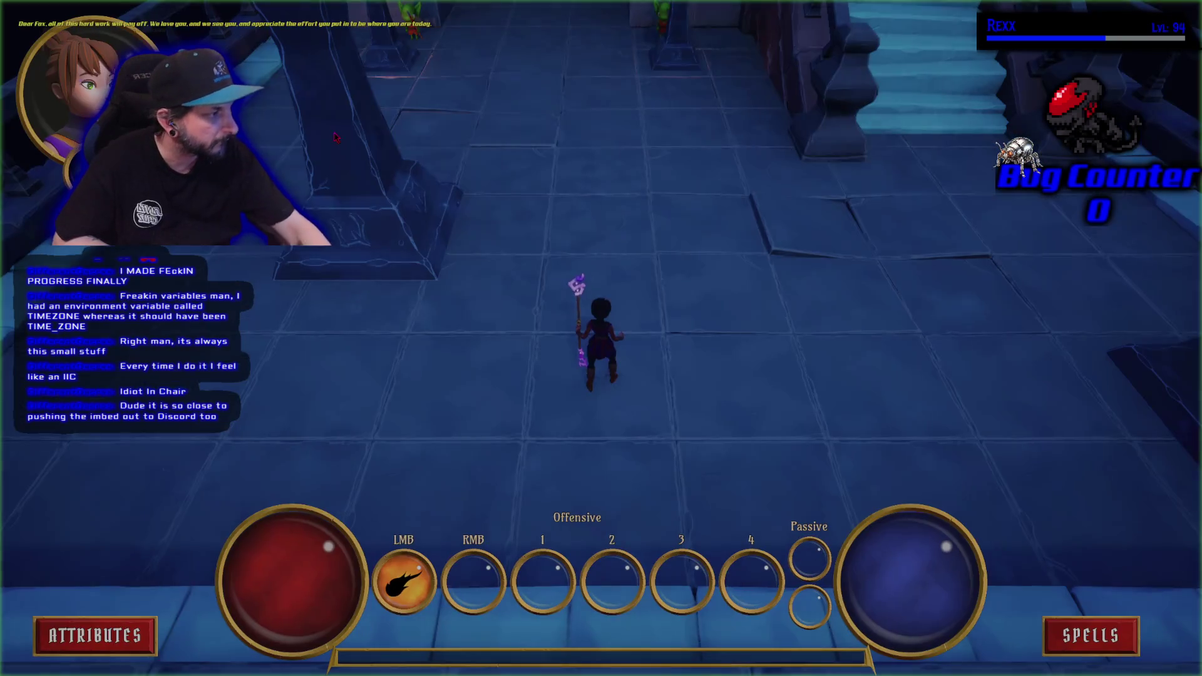
{"action": "left_click", "coordinate": [117, 648]}
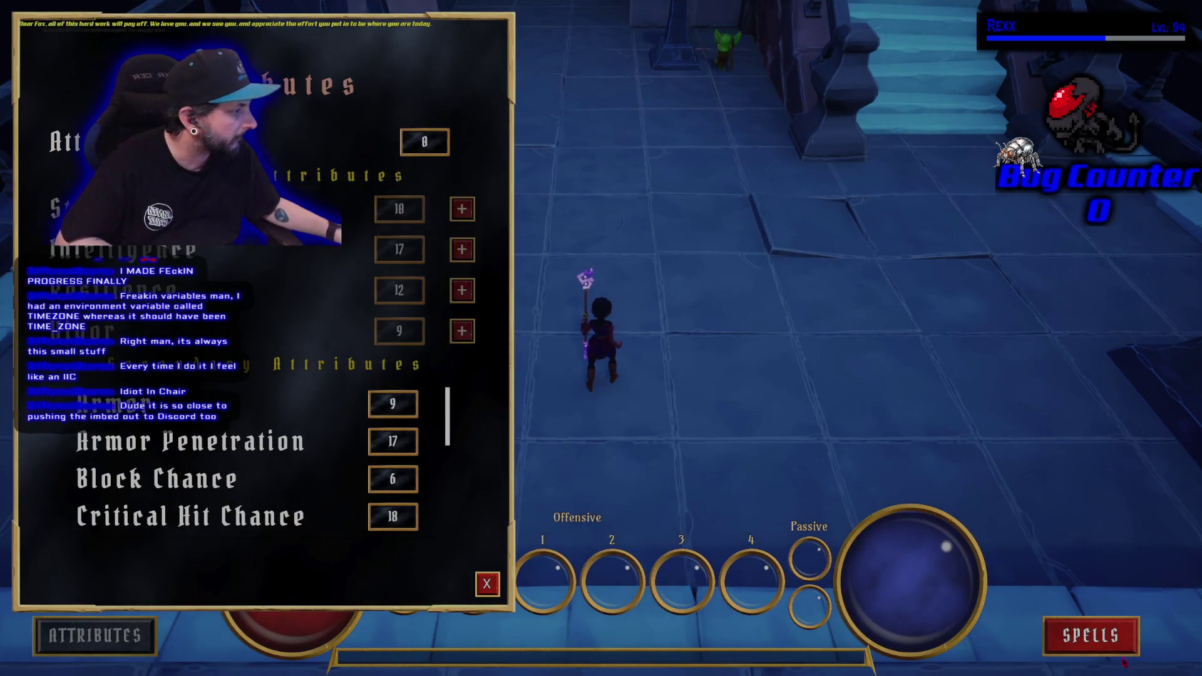
{"action": "left_click", "coordinate": [1091, 635]}
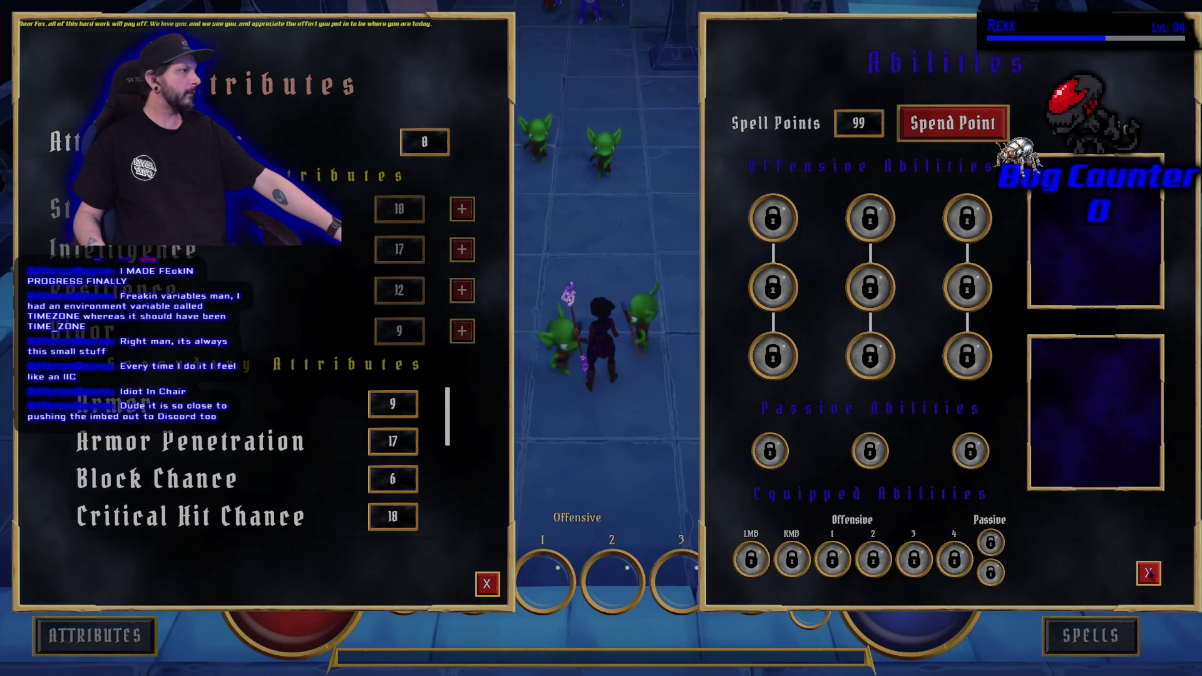
{"action": "left_click", "coordinate": [1149, 574]}
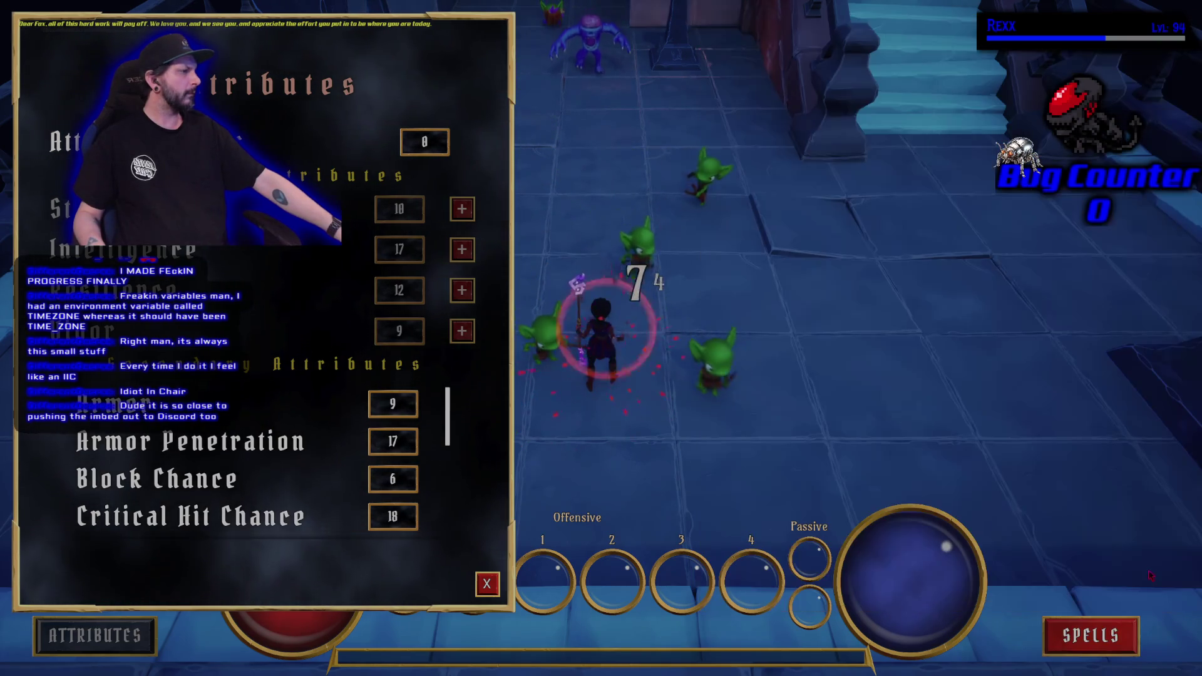
{"action": "left_click", "coordinate": [487, 583]}
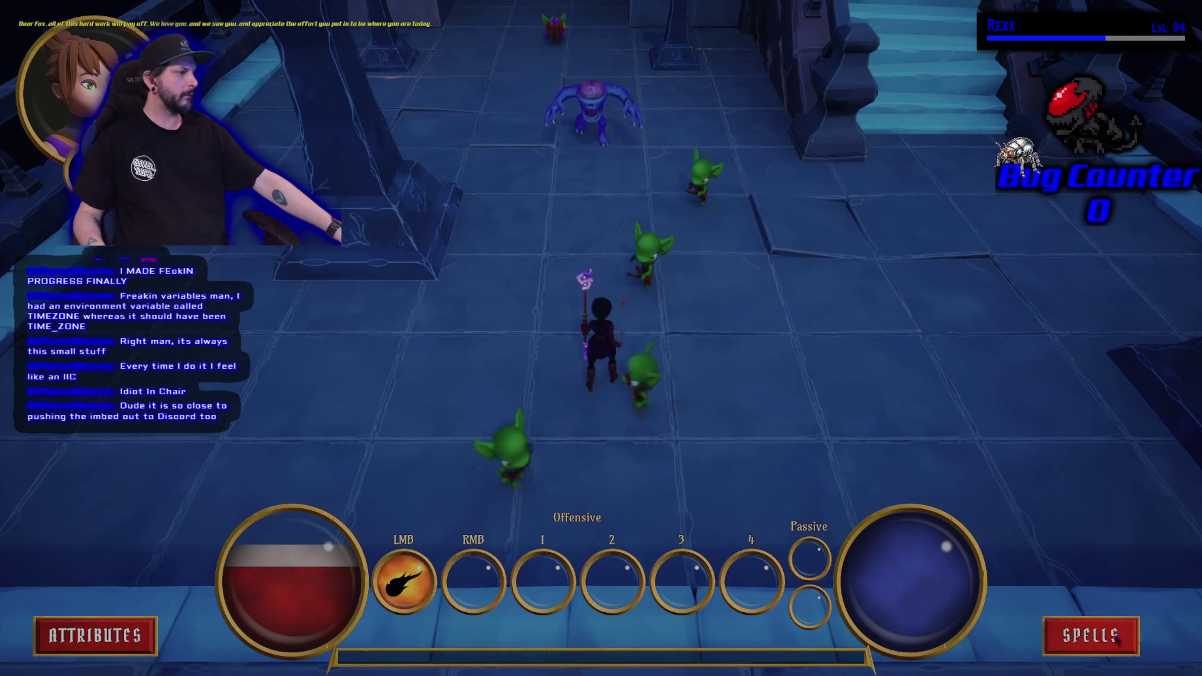
{"action": "key", "text": "Escape"}
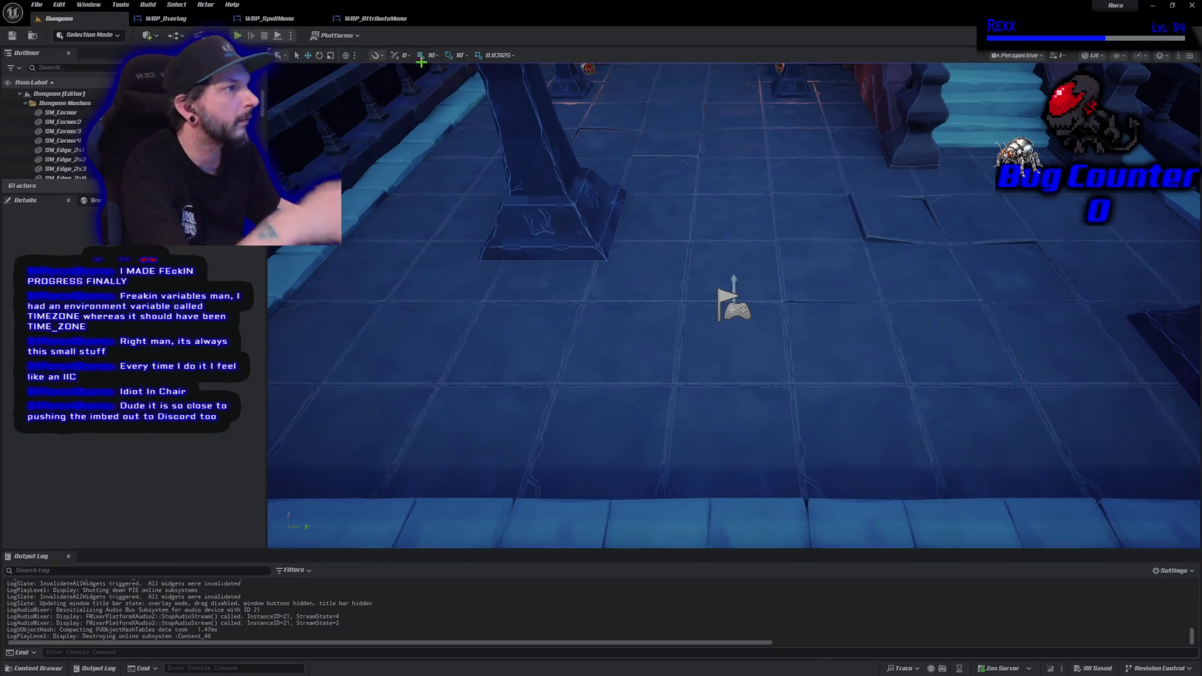
{"action": "left_click", "coordinate": [166, 19]}
Wire Menu Padding into the Add node's second input and compile WBP_Overlay.
{"action": "mouse_move", "coordinate": [631, 425]}
{"action": "left_mouse_down"}
{"action": "mouse_move", "coordinate": [702, 438]}
{"action": "mouse_move", "coordinate": [794, 430]}
{"action": "left_mouse_up"}
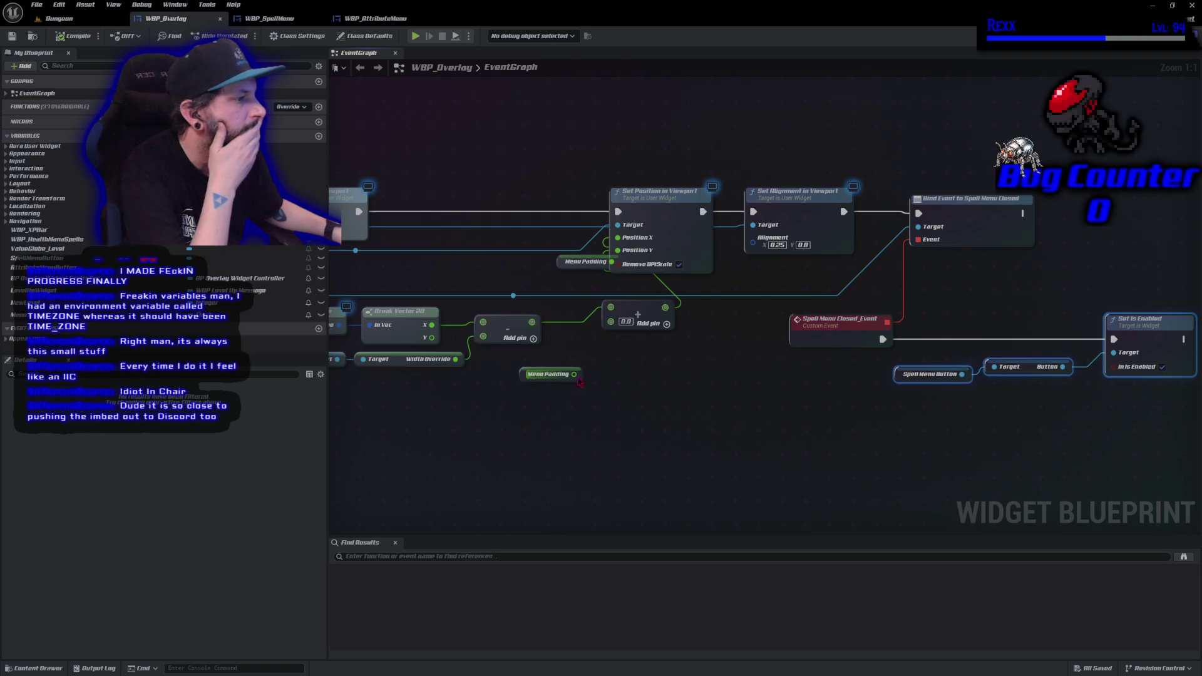
{"action": "left_click_drag", "start_coordinate": [573, 374], "coordinate": [611, 322]}
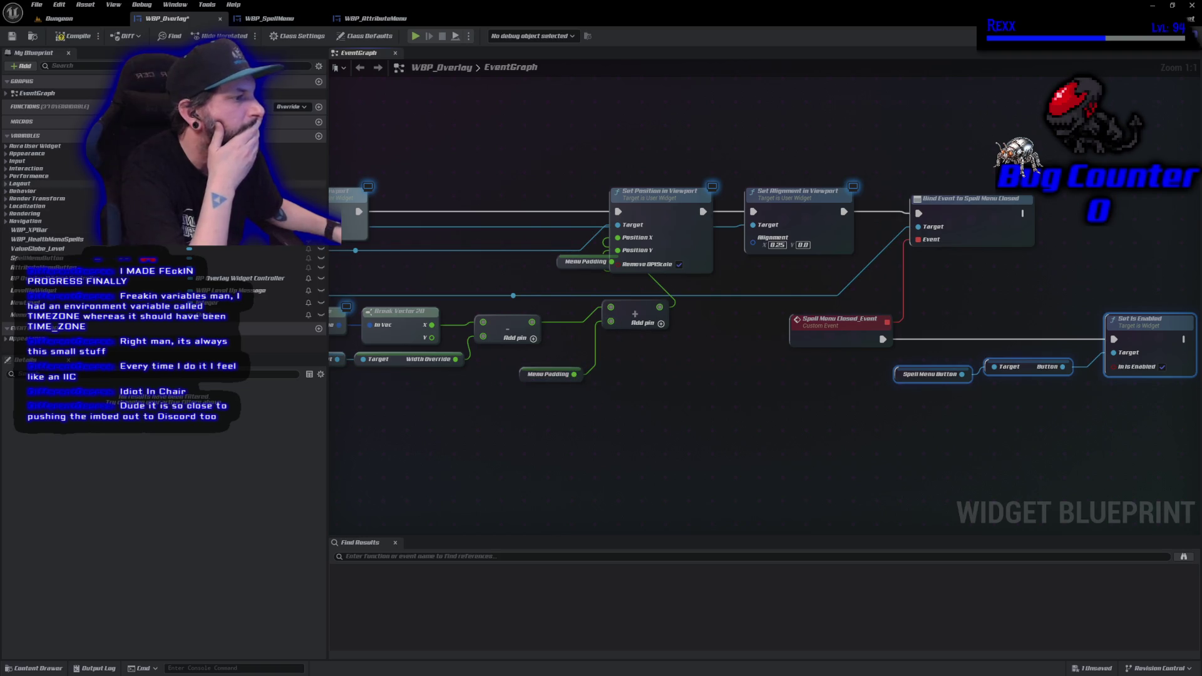
{"action": "left_click", "coordinate": [73, 36]}
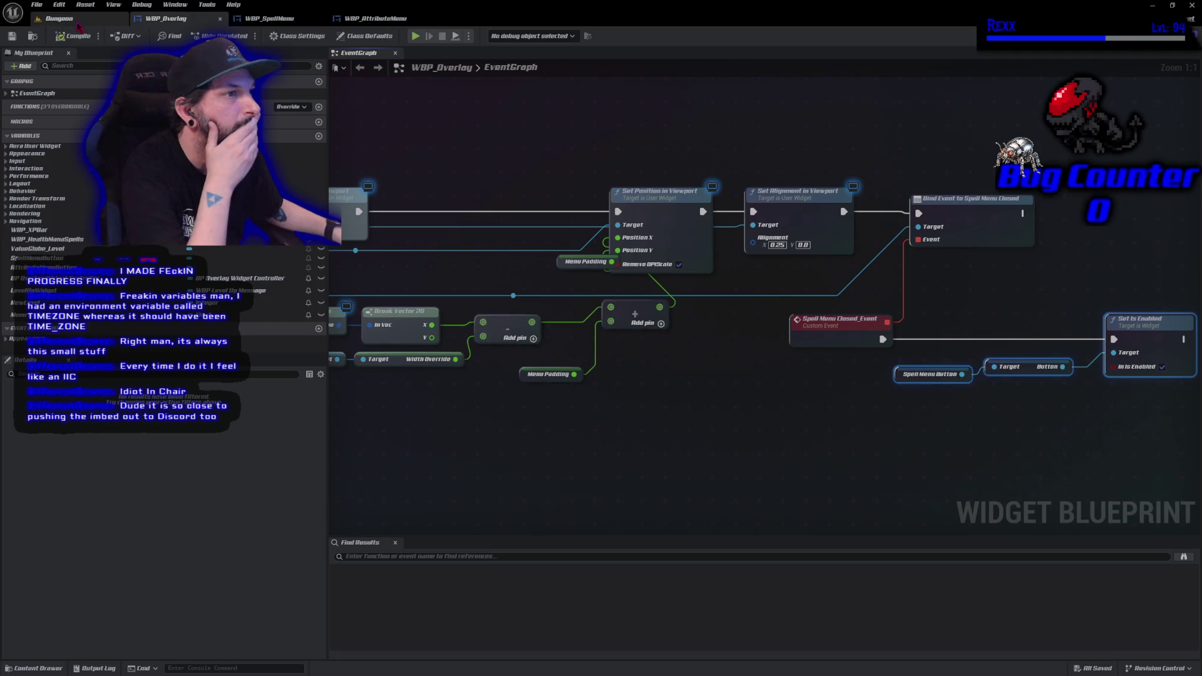
{"action": "left_click", "coordinate": [59, 18]}
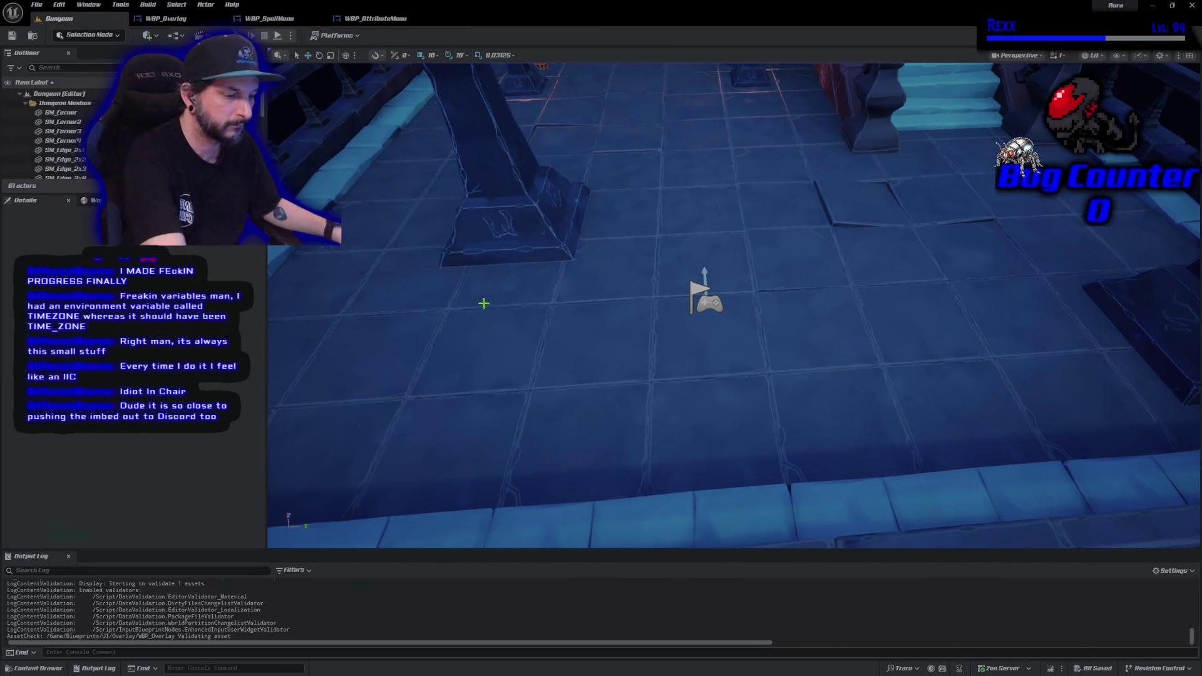
Playtest fullscreen, opening the Attributes and Spells menus to check their positions.
{"action": "key", "text": "F11"}
{"action": "key", "text": "alt+p"}
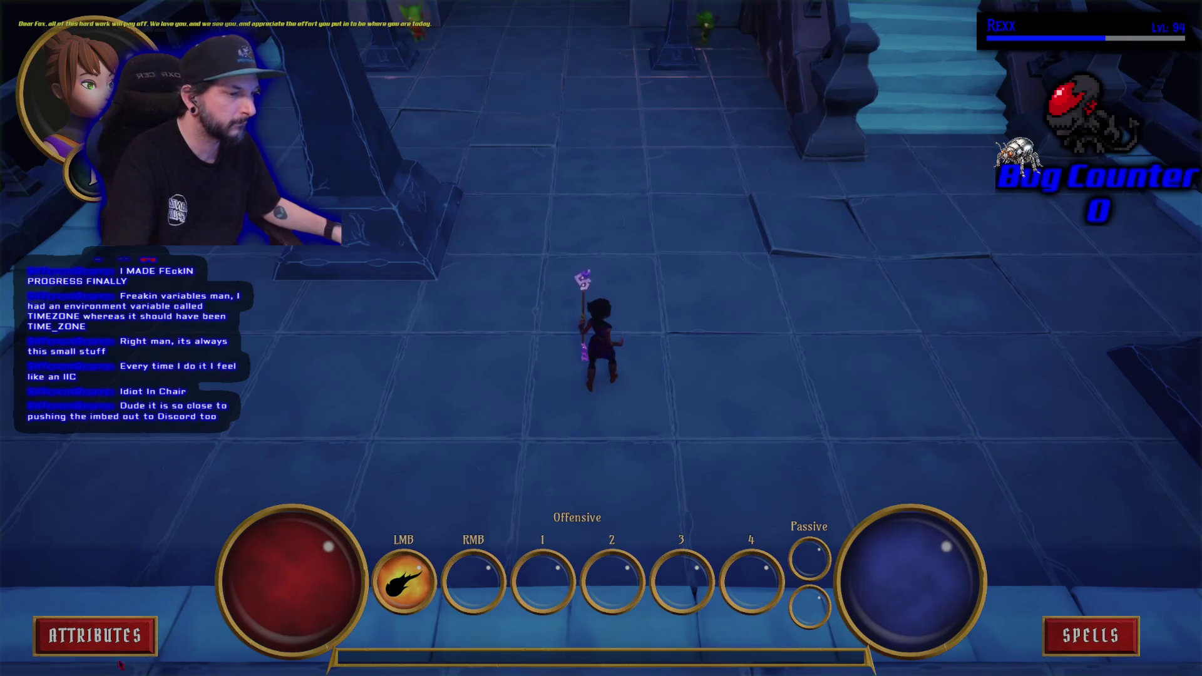
{"action": "left_click", "coordinate": [93, 636]}
{"action": "left_click", "coordinate": [1058, 635]}
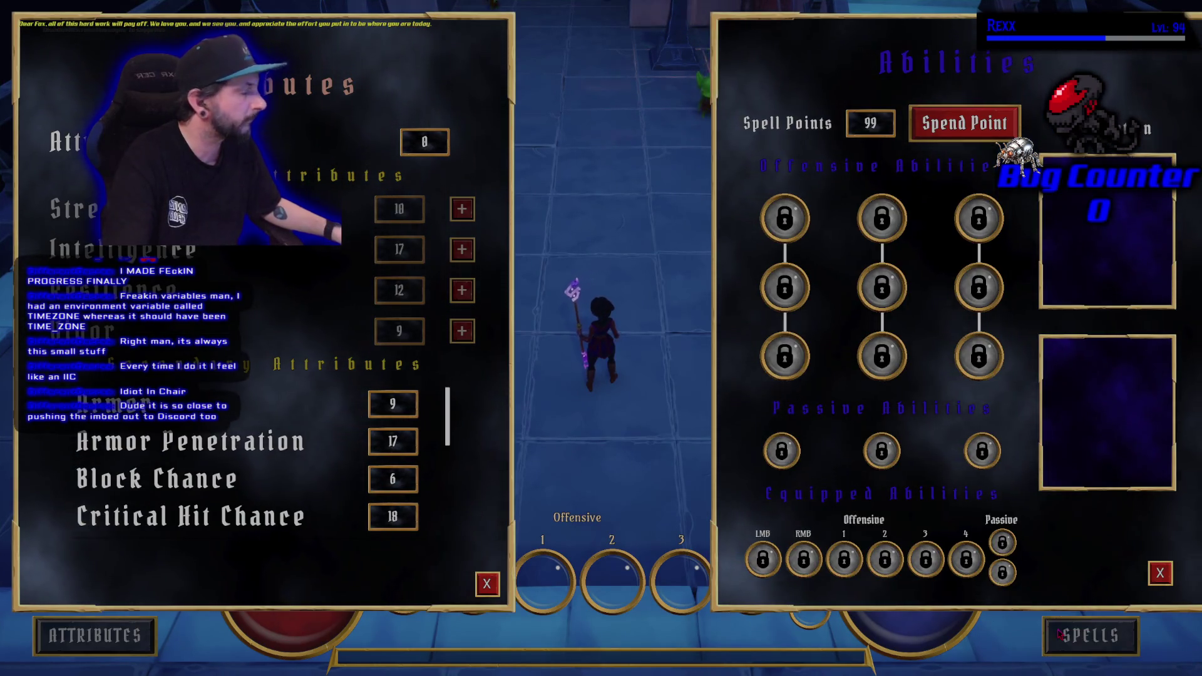
{"action": "key", "text": "Escape"}
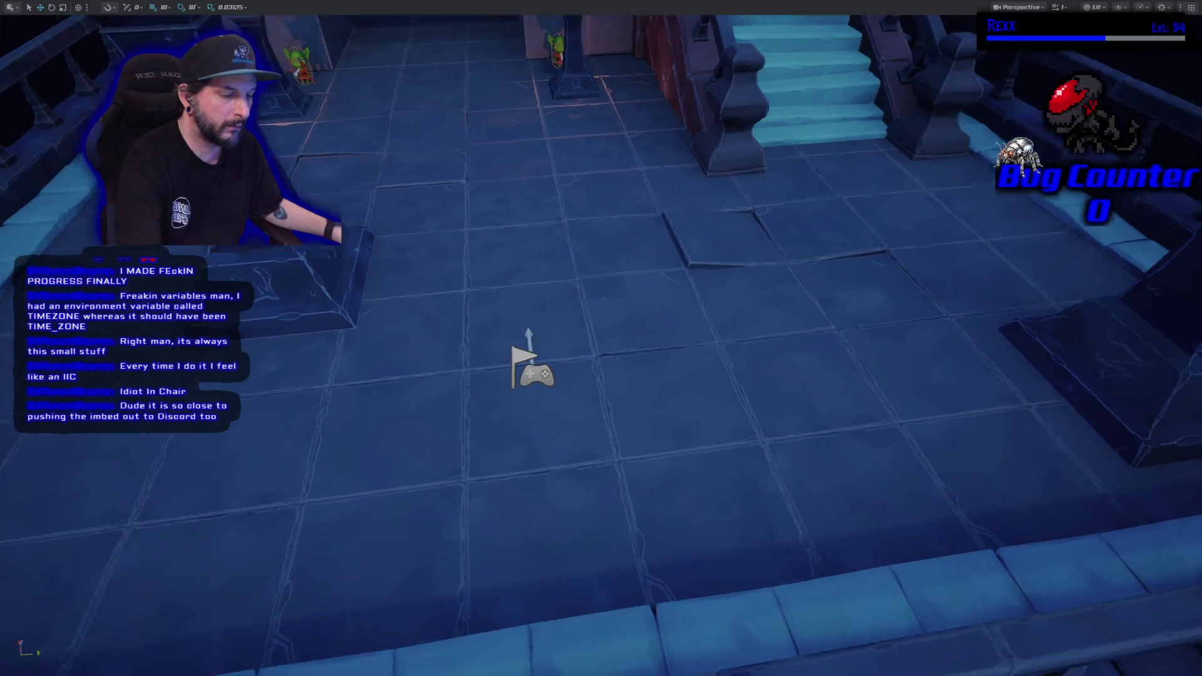
{"action": "key", "text": "F11"}
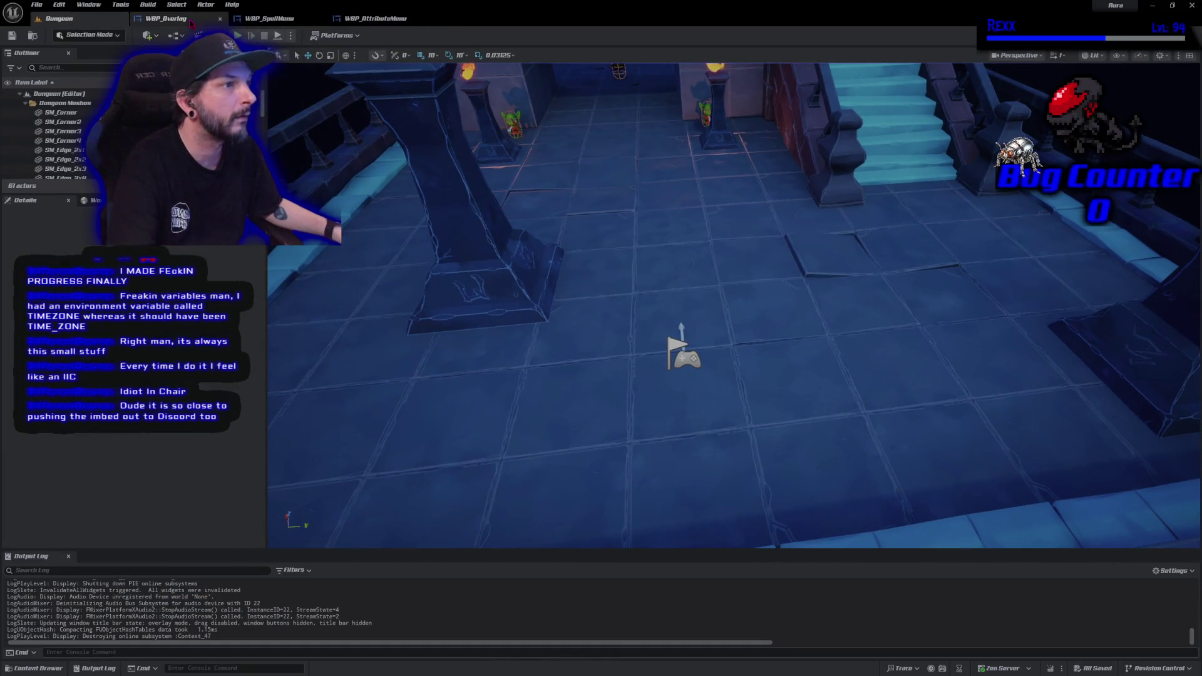
Replace Menu Padding on the Add node with a fixed -25 offset and compile.
{"action": "left_click", "coordinate": [163, 18]}
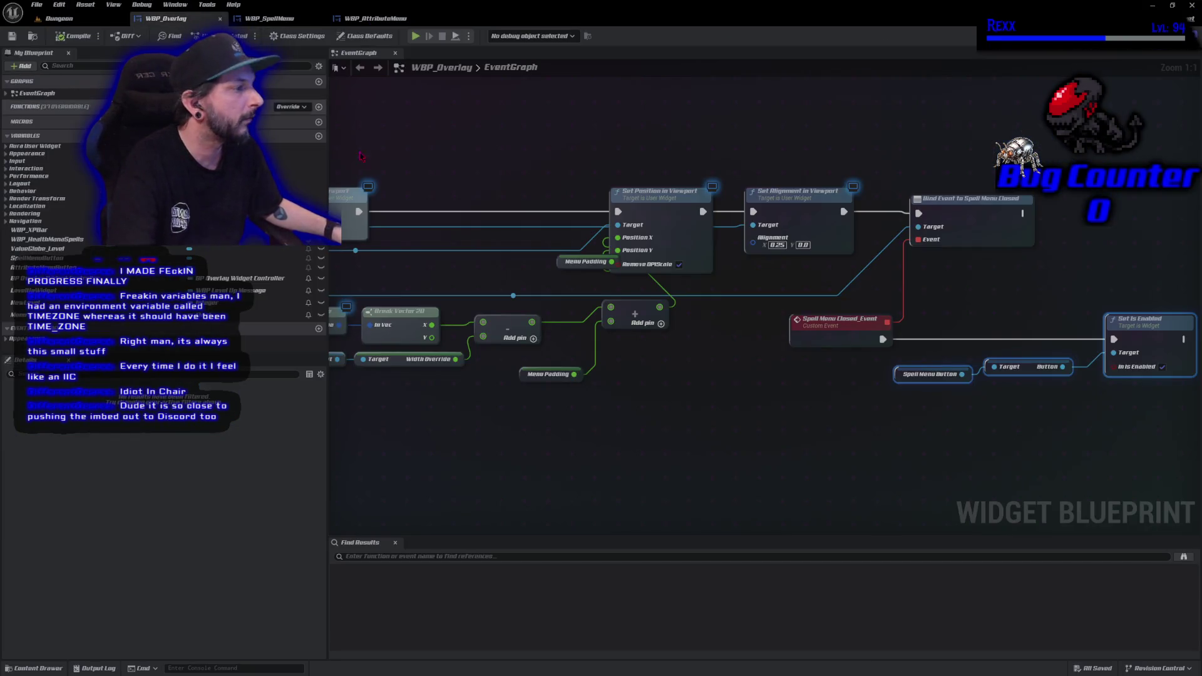
{"action": "right_click", "coordinate": [611, 323]}
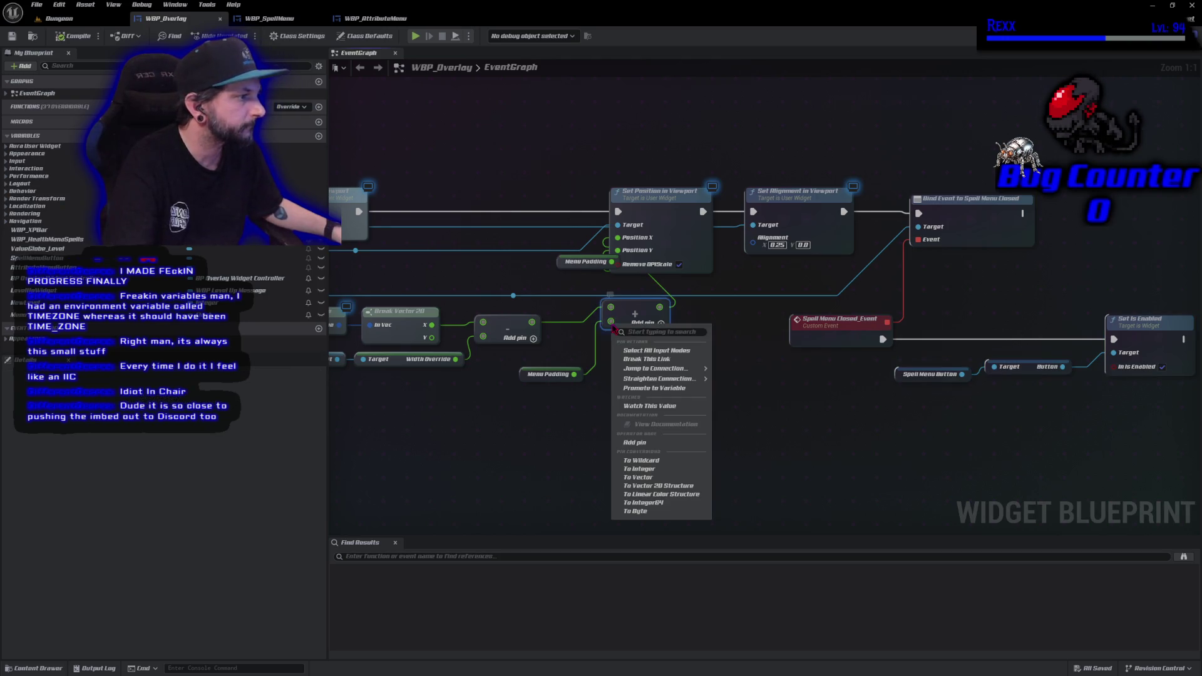
{"action": "left_click", "coordinate": [627, 357]}
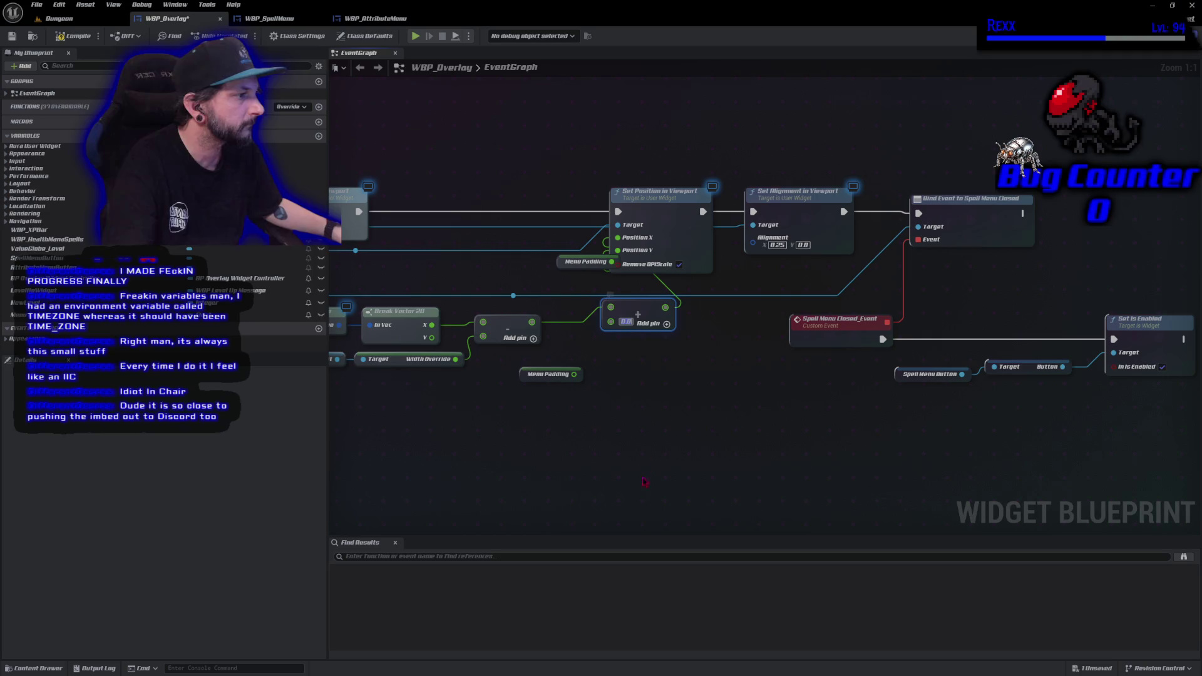
{"action": "type", "text": "-25"}
{"action": "key", "text": "Return"}
{"action": "left_click", "coordinate": [63, 38]}
{"action": "left_click", "coordinate": [56, 18]}
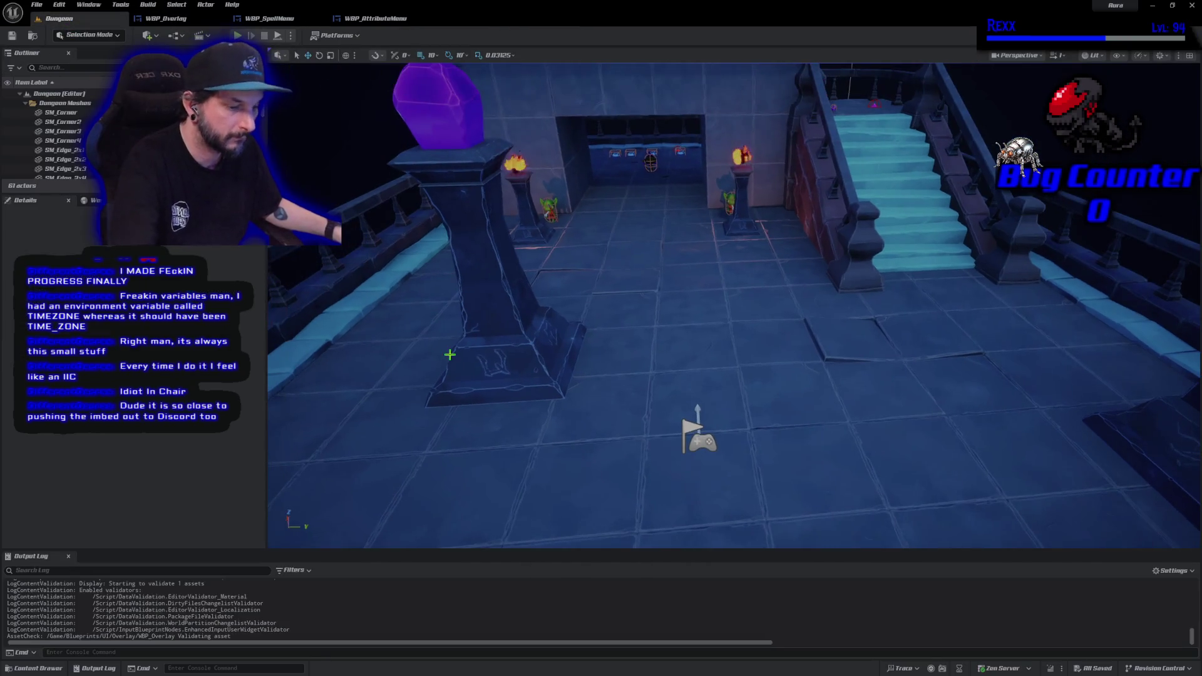
Play in editor, open the Spells then Attributes menus to check the -25 offset, and stop.
{"action": "key", "text": "alt+p"}
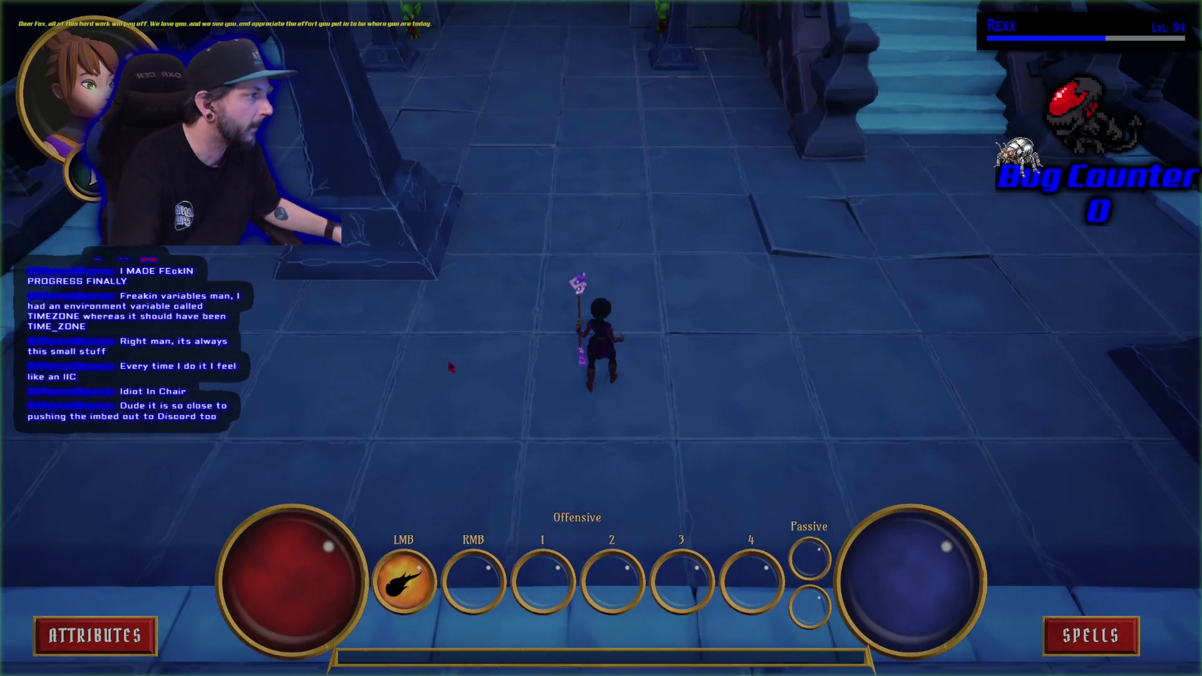
{"action": "left_click", "coordinate": [1091, 636]}
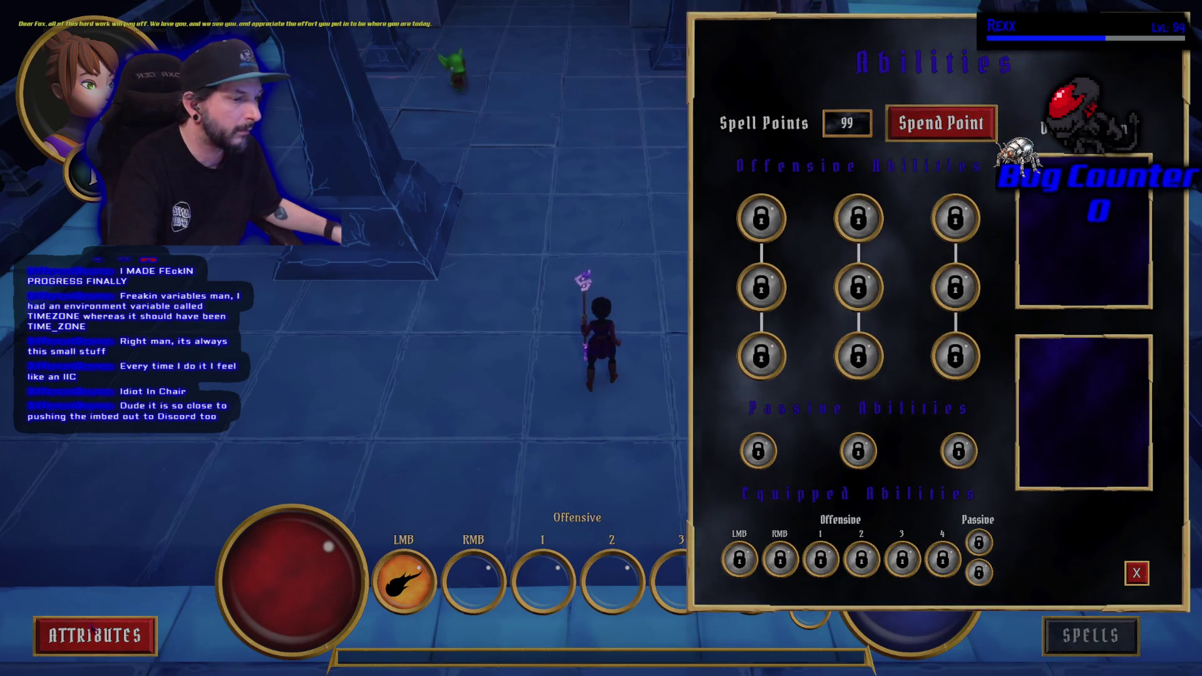
{"action": "left_click", "coordinate": [89, 630]}
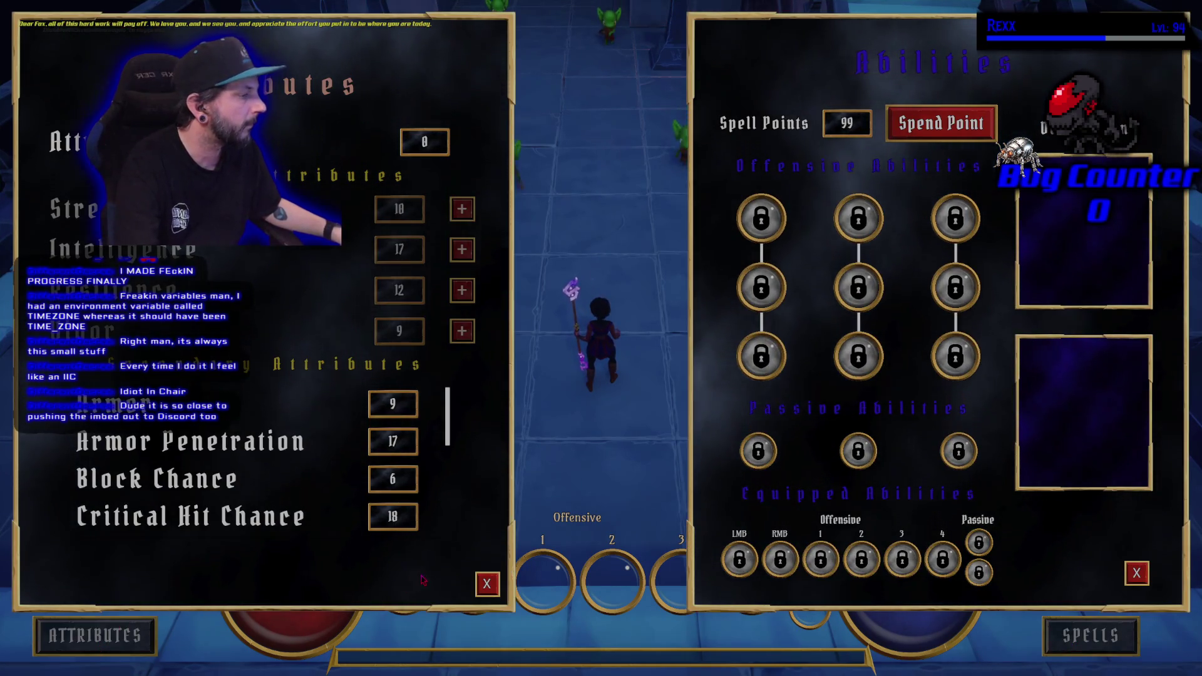
{"action": "key", "text": "Escape"}
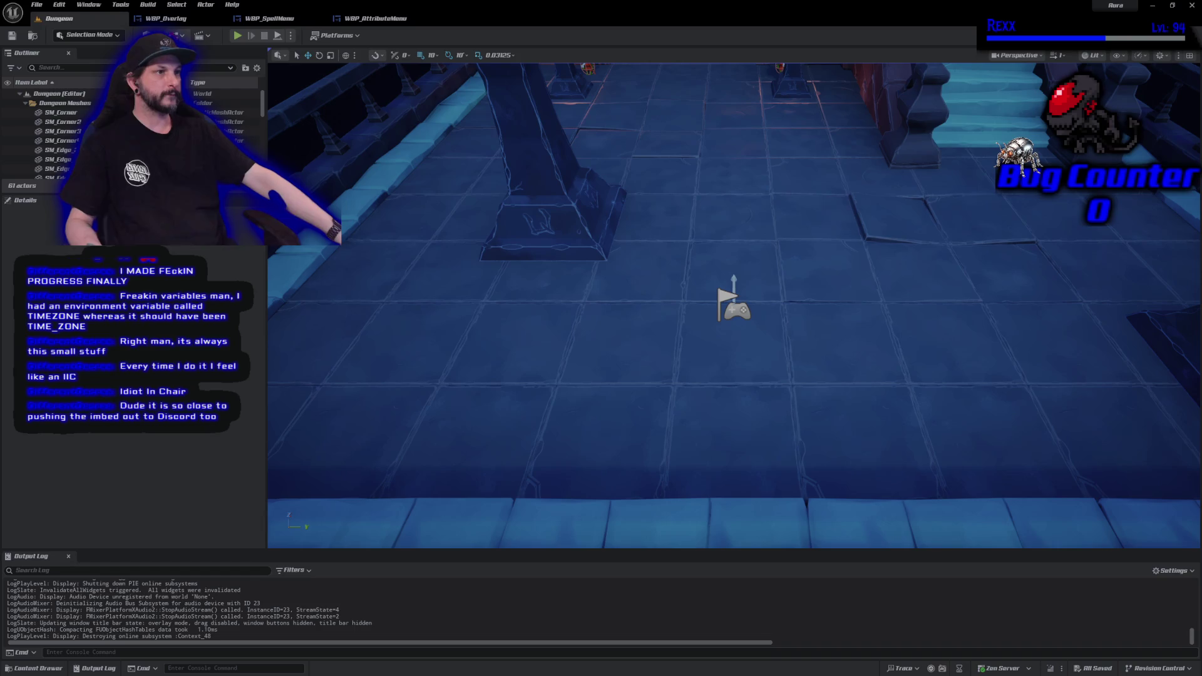
{"action": "left_click", "coordinate": [167, 18]}
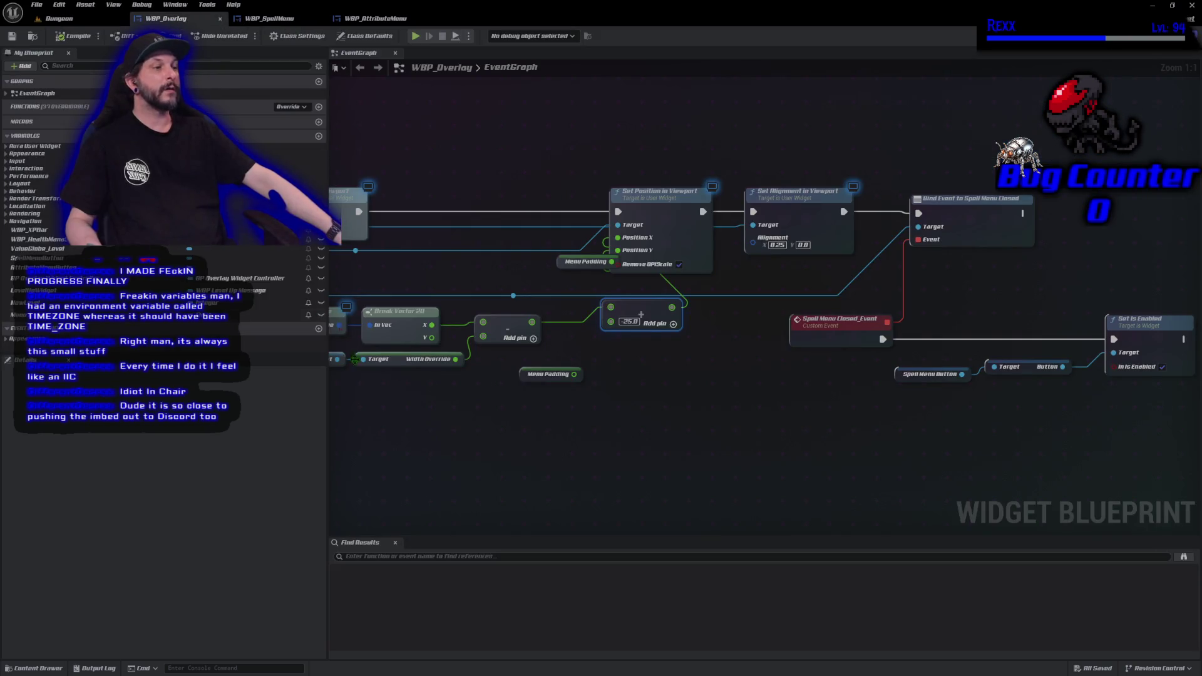
Zoom out the WBP_Overlay EventGraph and add a new Boolean variable under Variables.
{"action": "scroll", "coordinate": [590, 419], "scroll_direction": "down", "scroll_amount": 4}
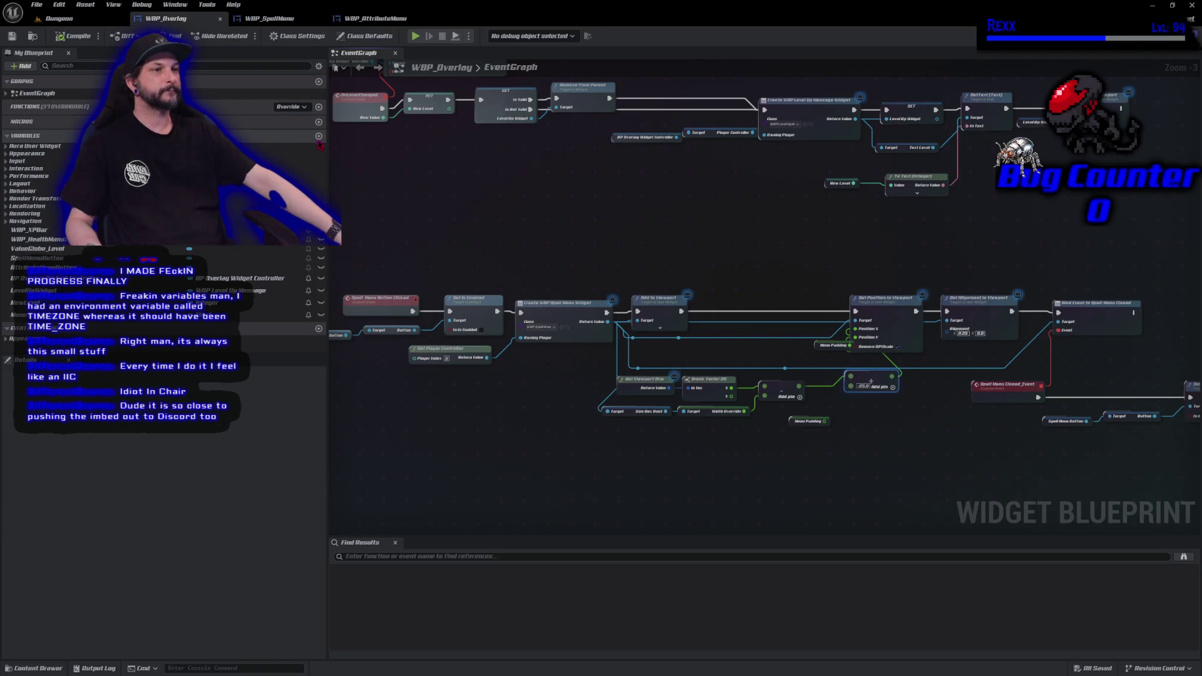
{"action": "left_click", "coordinate": [319, 137]}
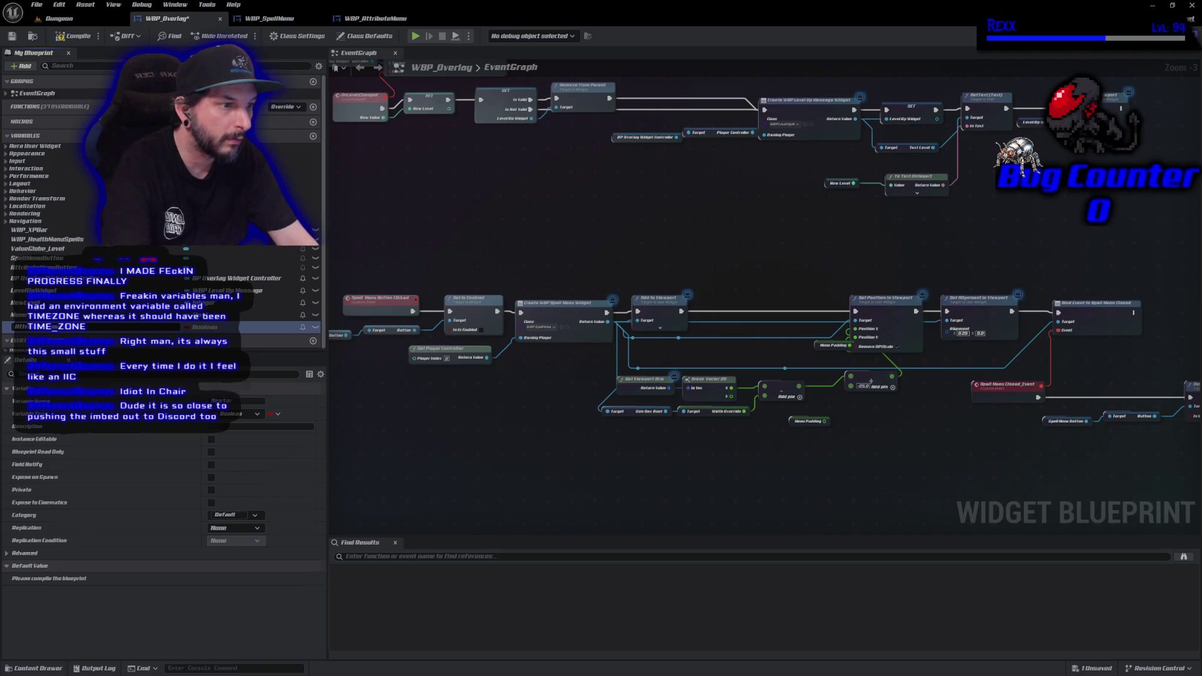
Confirm AttributeMenuOpen, duplicate it as SpellMenuOpen, and save the blueprint.
{"action": "key", "text": "Return"}
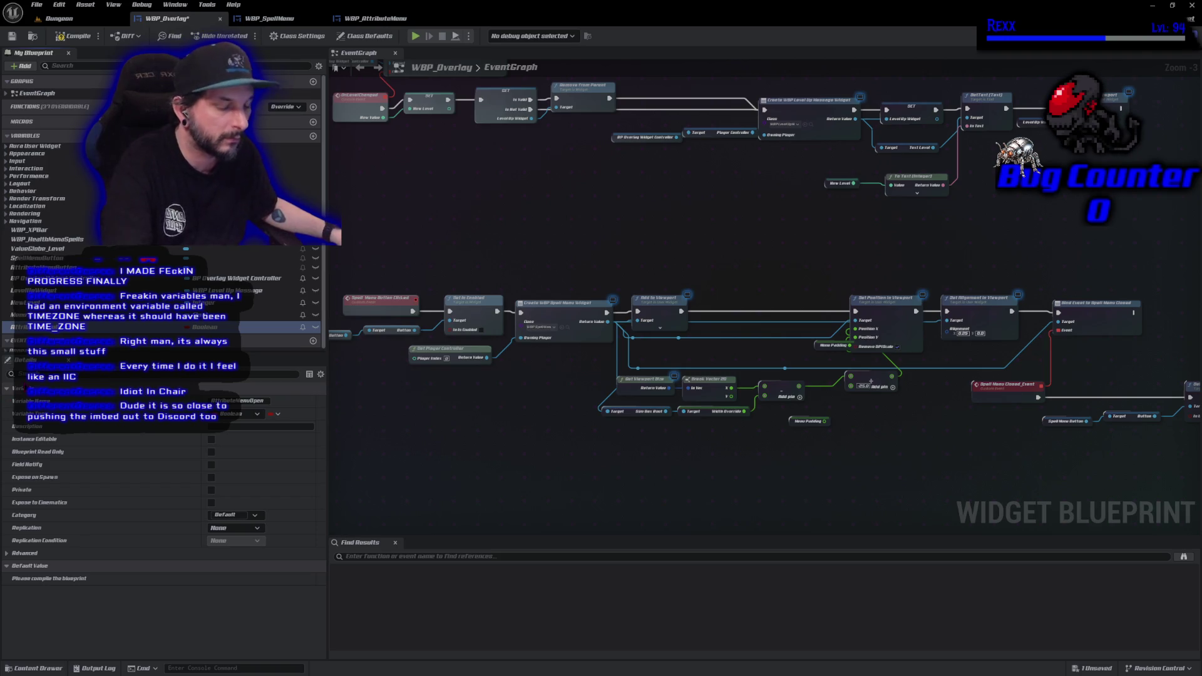
{"action": "key", "text": "ctrl+w"}
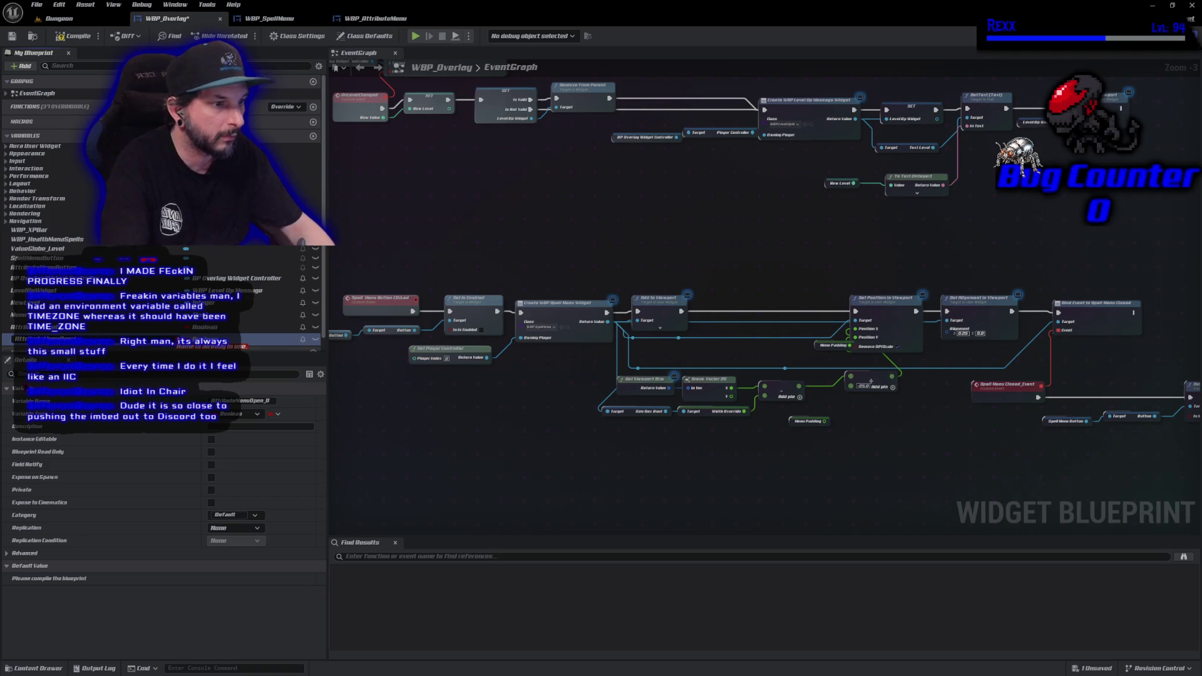
{"action": "type", "text": "Spe"}
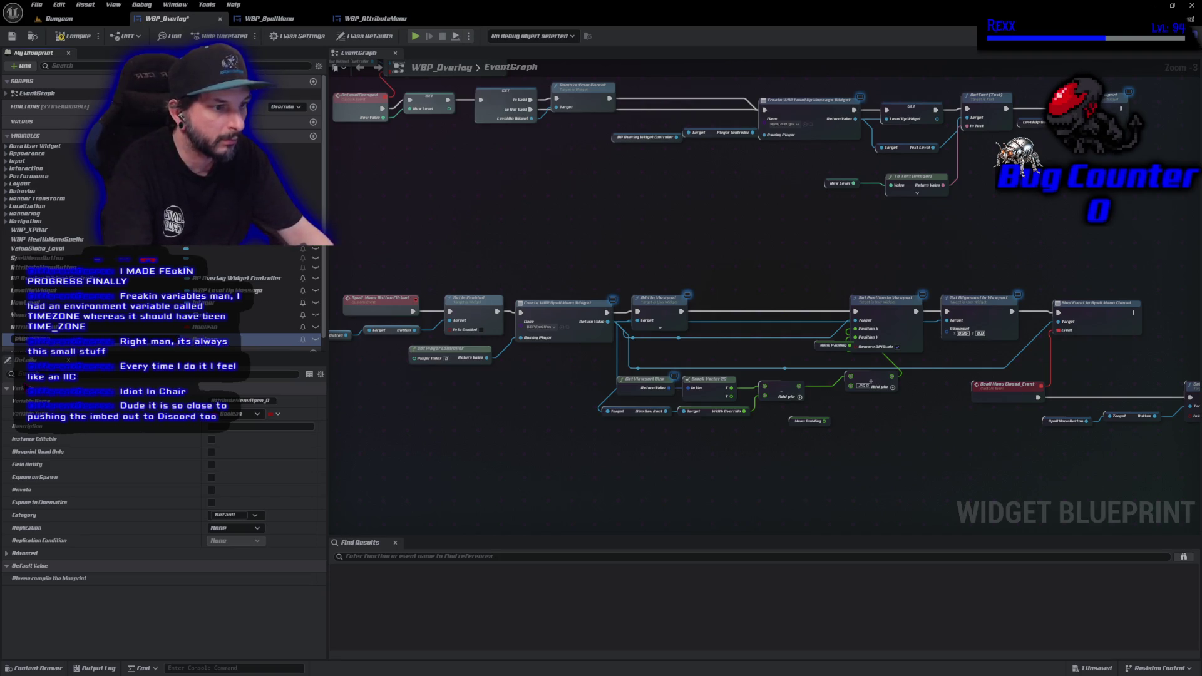
{"action": "type", "text": "llS"}
{"action": "key", "text": "Return"}
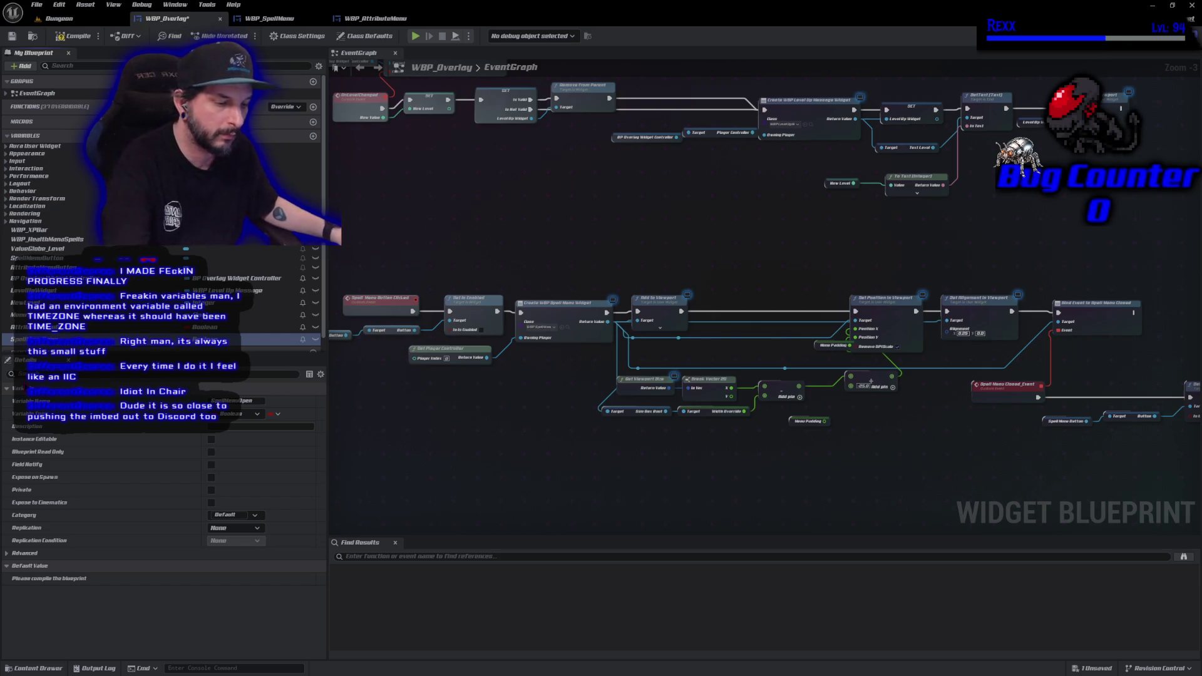
{"action": "key", "text": "ctrl+s"}
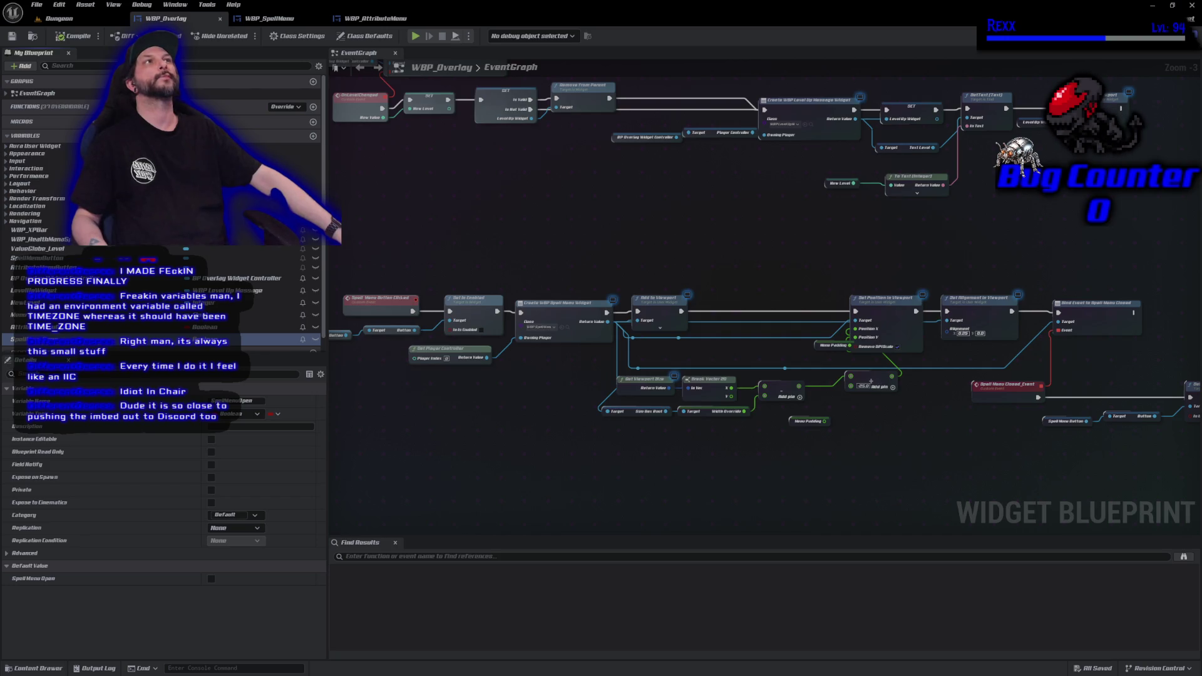
Place a Set SpellMenuOpen node beside the Spell Menu Button Clicked event.
{"action": "mouse_move", "coordinate": [413, 145]}
{"action": "left_mouse_down"}
{"action": "mouse_move", "coordinate": [533, 294]}
{"action": "mouse_move", "coordinate": [550, 147]}
{"action": "left_mouse_up"}
{"action": "left_click_drag", "start_coordinate": [538, 305], "coordinate": [435, 310]}
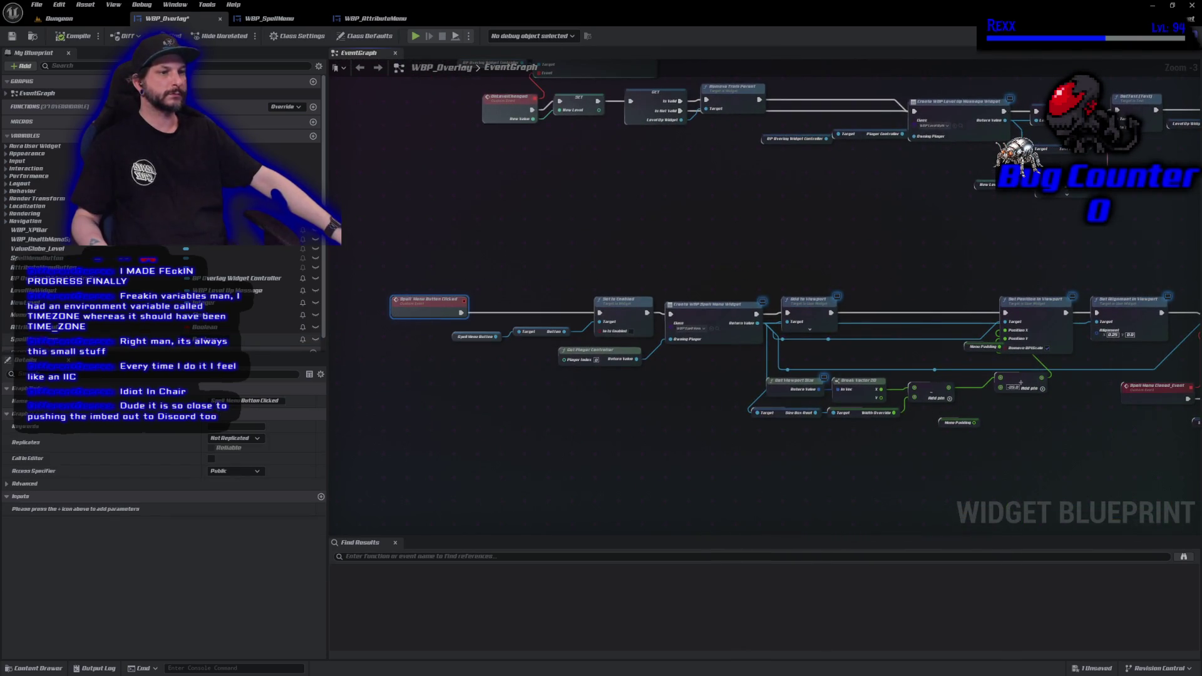
{"action": "mouse_move", "coordinate": [38, 339]}
{"action": "left_mouse_down"}
{"action": "mouse_move", "coordinate": [463, 326]}
{"action": "mouse_move", "coordinate": [464, 304]}
{"action": "left_mouse_up"}
{"action": "left_click", "coordinate": [519, 313]}
Insert a Set AttributeMenuOpen (true) after AttributeMenuButtonClicked and compile.
{"action": "mouse_move", "coordinate": [514, 168]}
{"action": "left_mouse_down"}
{"action": "mouse_move", "coordinate": [534, 325]}
{"action": "mouse_move", "coordinate": [537, 558]}
{"action": "left_mouse_up"}
{"action": "left_click_drag", "start_coordinate": [537, 313], "coordinate": [571, 441]}
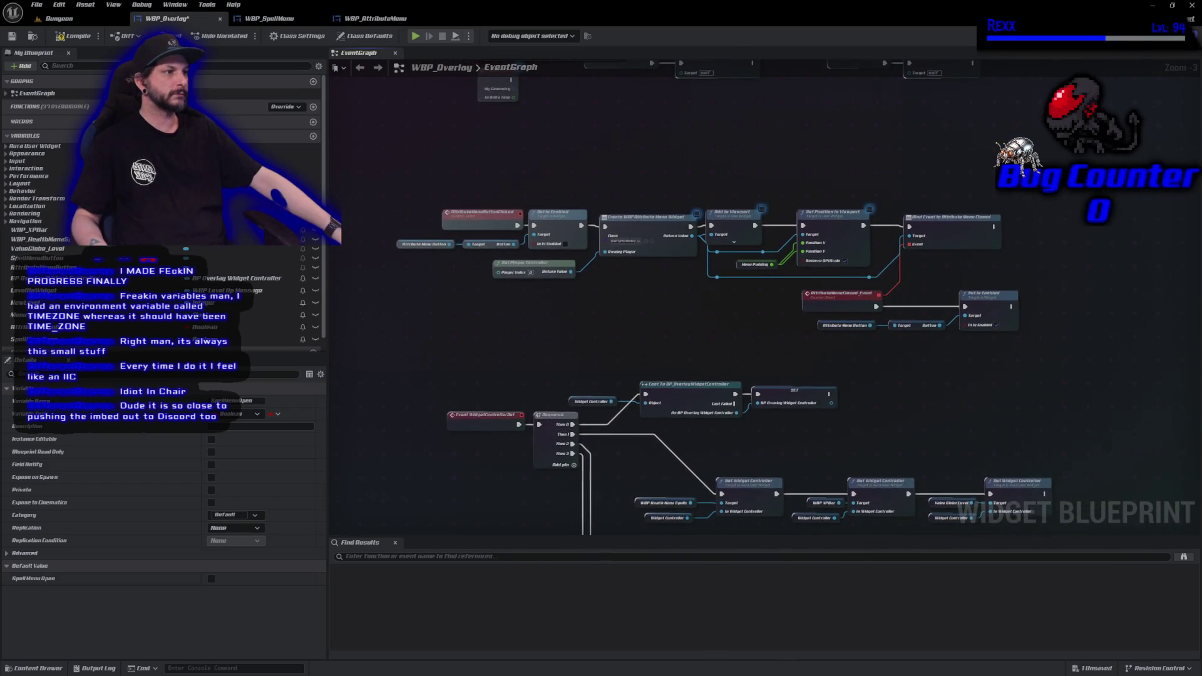
{"action": "mouse_move", "coordinate": [502, 327]}
{"action": "left_mouse_down"}
{"action": "mouse_move", "coordinate": [558, 529]}
{"action": "mouse_move", "coordinate": [552, 477]}
{"action": "mouse_move", "coordinate": [582, 469]}
{"action": "left_mouse_up"}
{"action": "left_click", "coordinate": [555, 359]}
{"action": "left_click_drag", "start_coordinate": [529, 358], "coordinate": [418, 359]}
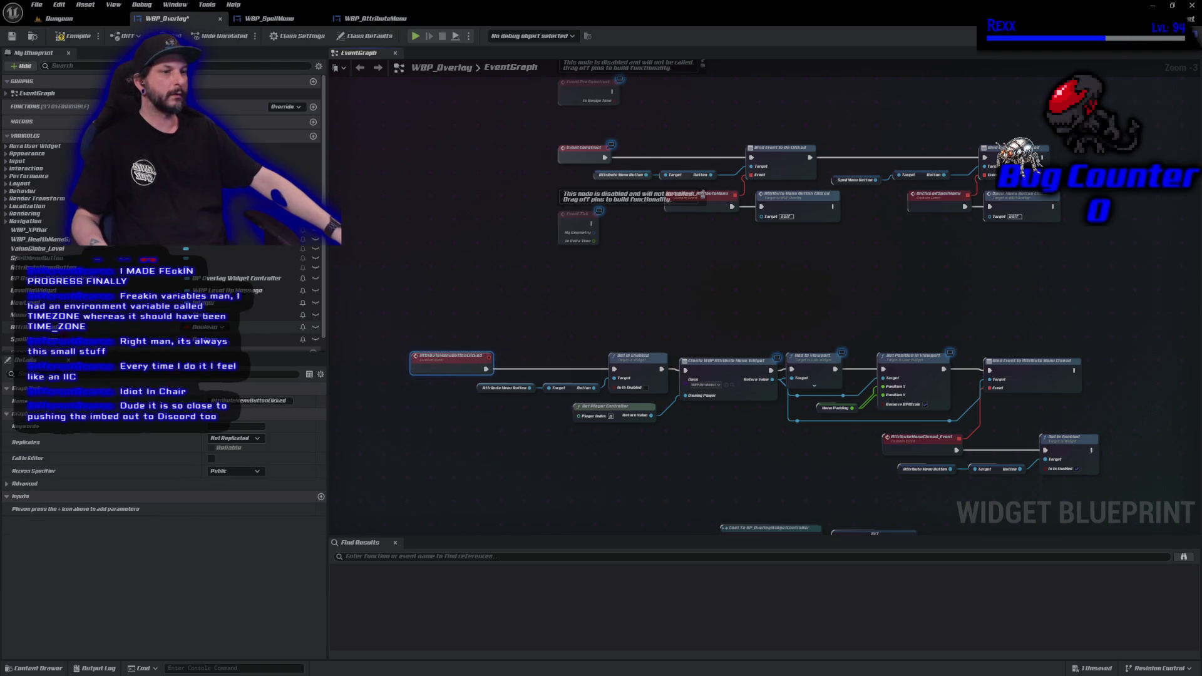
{"action": "left_click", "coordinate": [251, 327]}
{"action": "left_click_drag", "start_coordinate": [489, 376], "coordinate": [487, 370]}
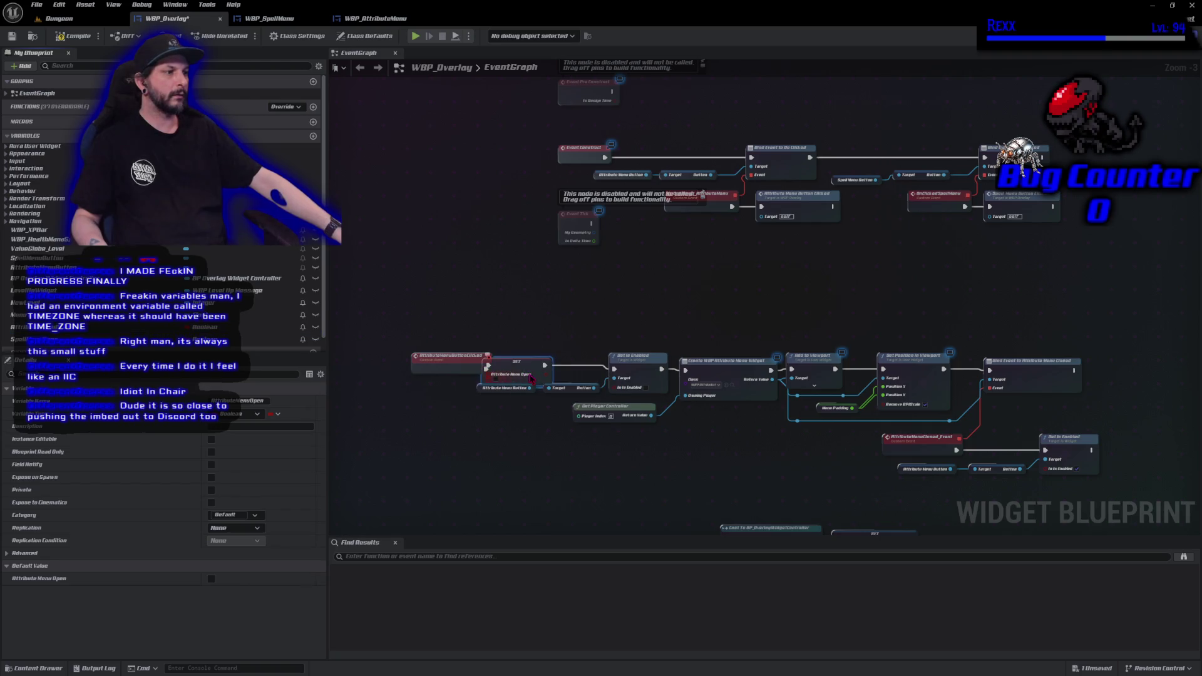
{"action": "left_click", "coordinate": [514, 373]}
{"action": "left_click", "coordinate": [74, 37]}
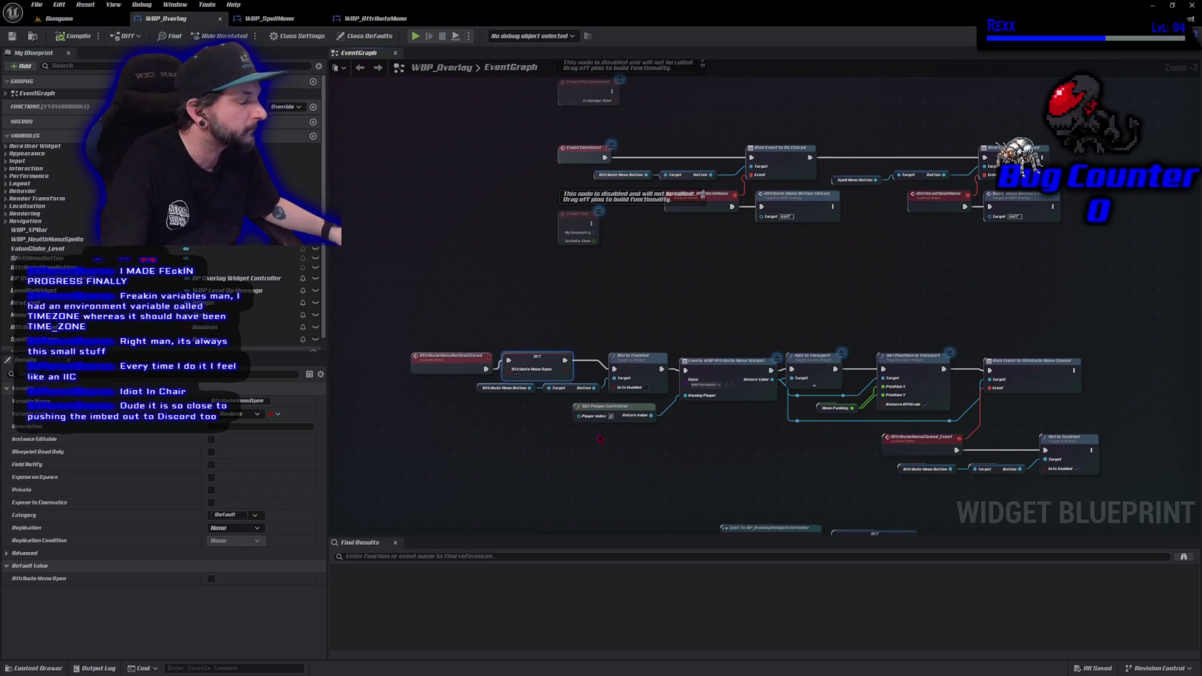
{"action": "mouse_move", "coordinate": [50, 326]}
{"action": "left_mouse_down"}
{"action": "mouse_move", "coordinate": [936, 309]}
{"action": "mouse_move", "coordinate": [1027, 268]}
{"action": "mouse_move", "coordinate": [1076, 200]}
{"action": "mouse_move", "coordinate": [1102, 207]}
{"action": "left_mouse_up"}
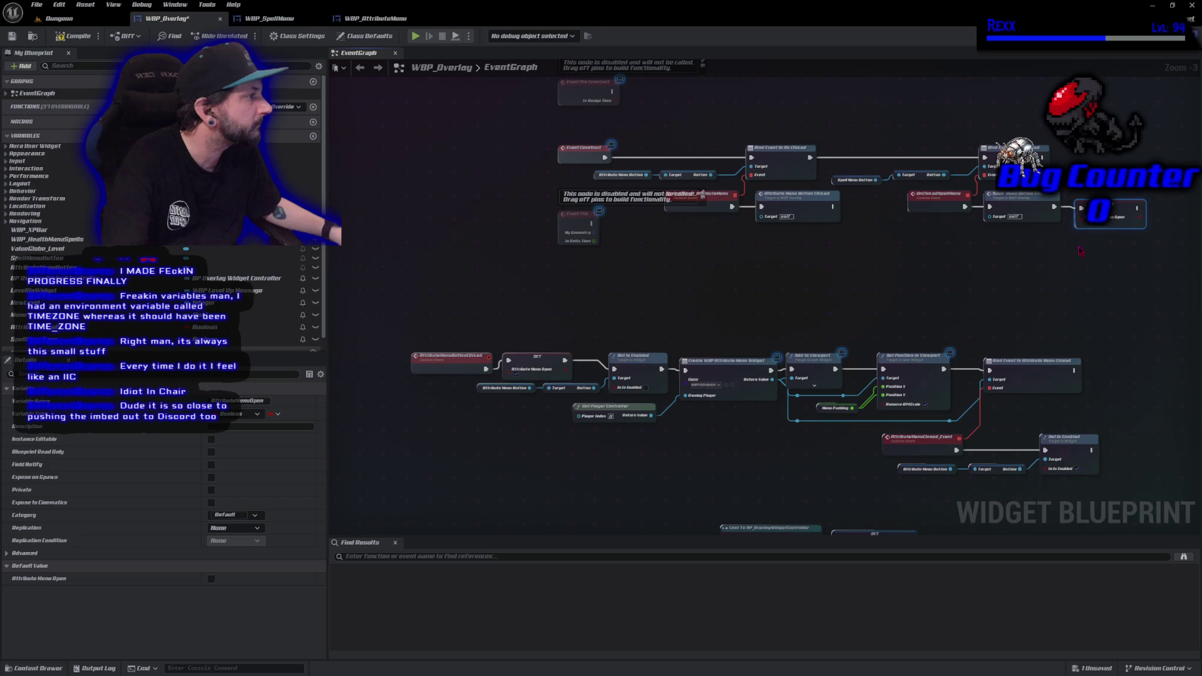
Add unchecked AttributeMenuOpen and SpellMenuOpen setters after each closed event's Set Is Enabled, then save.
{"action": "left_click_drag", "start_coordinate": [1075, 252], "coordinate": [899, 298]}
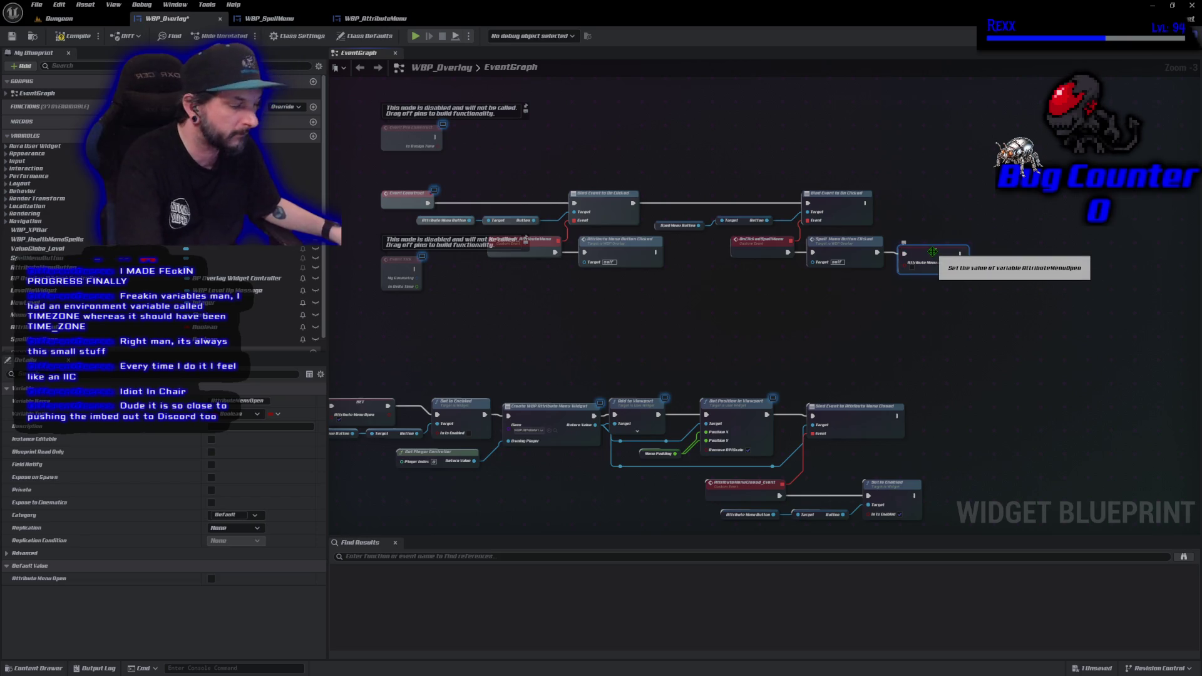
{"action": "left_click_drag", "start_coordinate": [844, 458], "coordinate": [950, 199]}
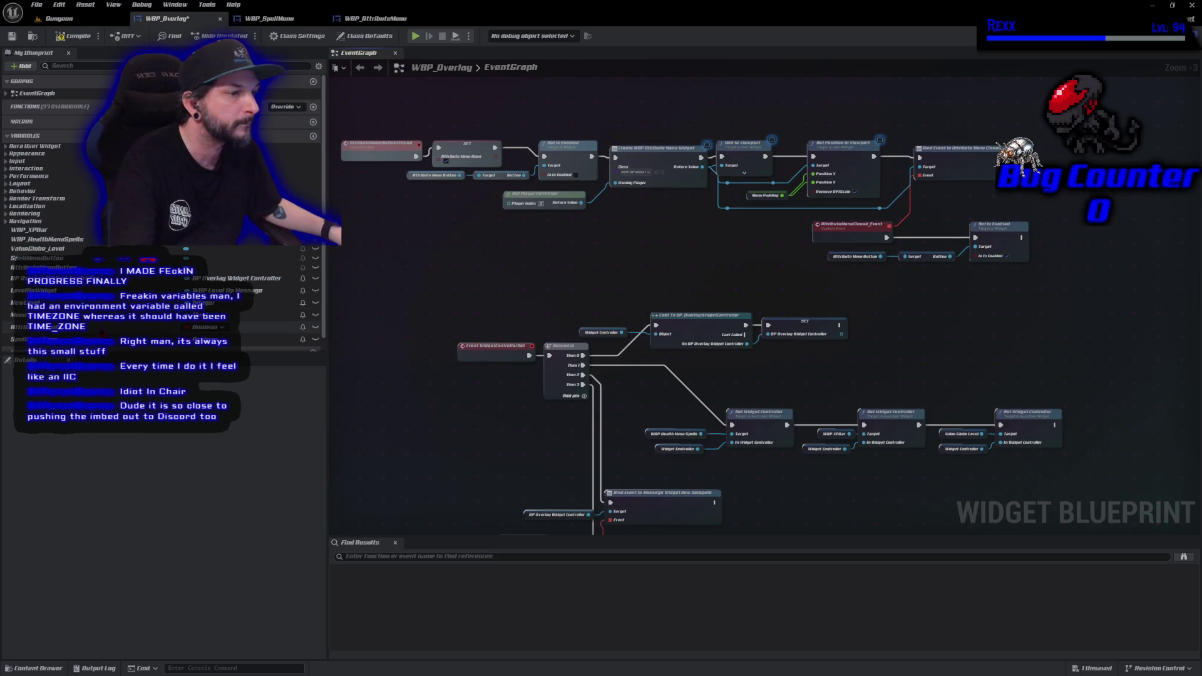
{"action": "left_click", "coordinate": [100, 328]}
{"action": "mouse_move", "coordinate": [100, 328]}
{"action": "left_mouse_down"}
{"action": "mouse_move", "coordinate": [627, 294]}
{"action": "mouse_move", "coordinate": [1027, 254]}
{"action": "mouse_move", "coordinate": [1024, 240]}
{"action": "left_mouse_up"}
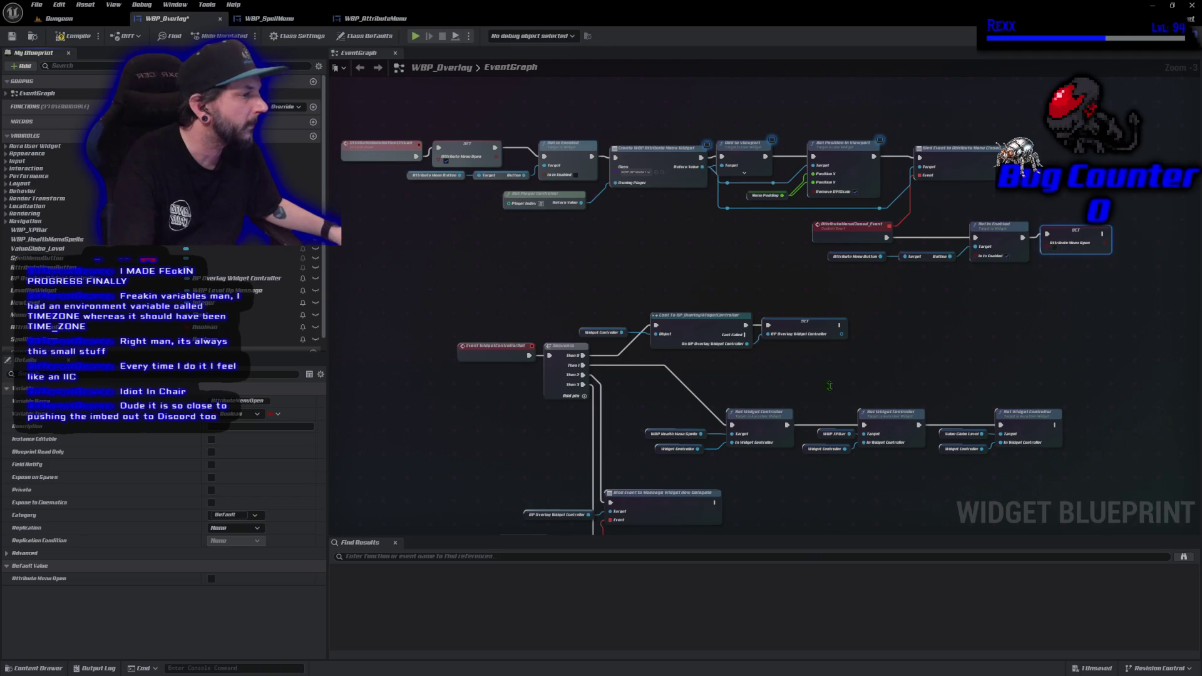
{"action": "mouse_move", "coordinate": [829, 319]}
{"action": "left_mouse_down"}
{"action": "mouse_move", "coordinate": [831, 364]}
{"action": "mouse_move", "coordinate": [568, 314]}
{"action": "mouse_move", "coordinate": [495, 320]}
{"action": "left_mouse_up"}
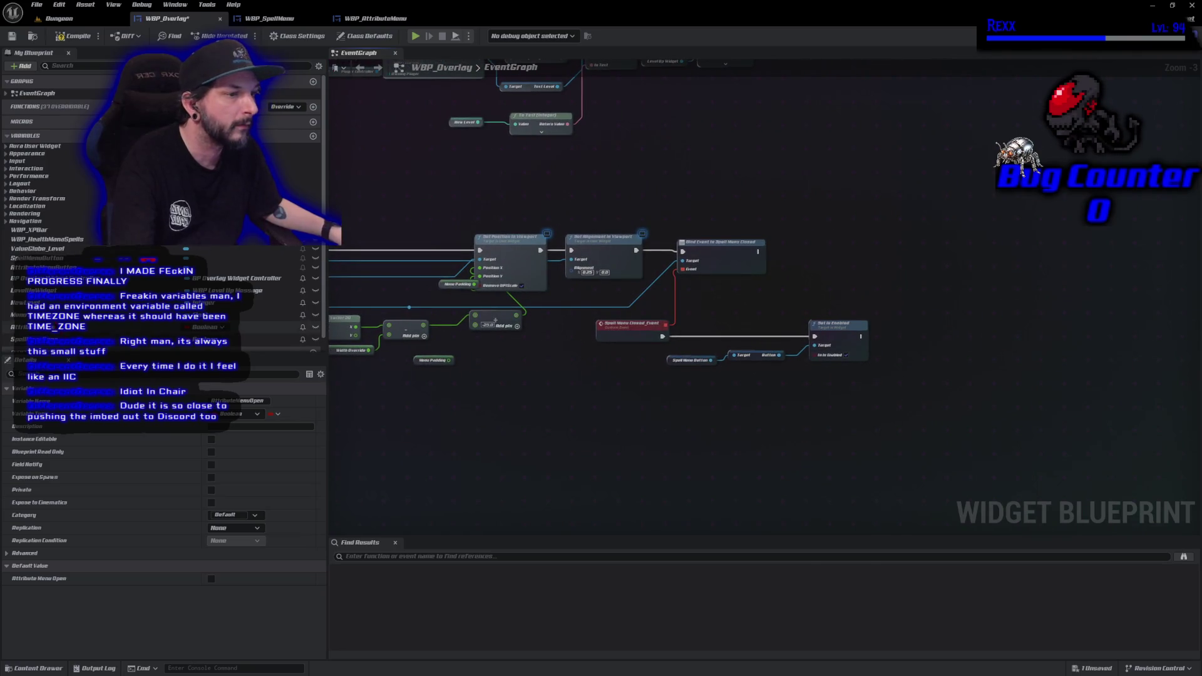
{"action": "mouse_move", "coordinate": [25, 339]}
{"action": "left_mouse_down"}
{"action": "mouse_move", "coordinate": [858, 353]}
{"action": "mouse_move", "coordinate": [862, 337]}
{"action": "left_mouse_up"}
{"action": "key", "text": "ctrl+s"}
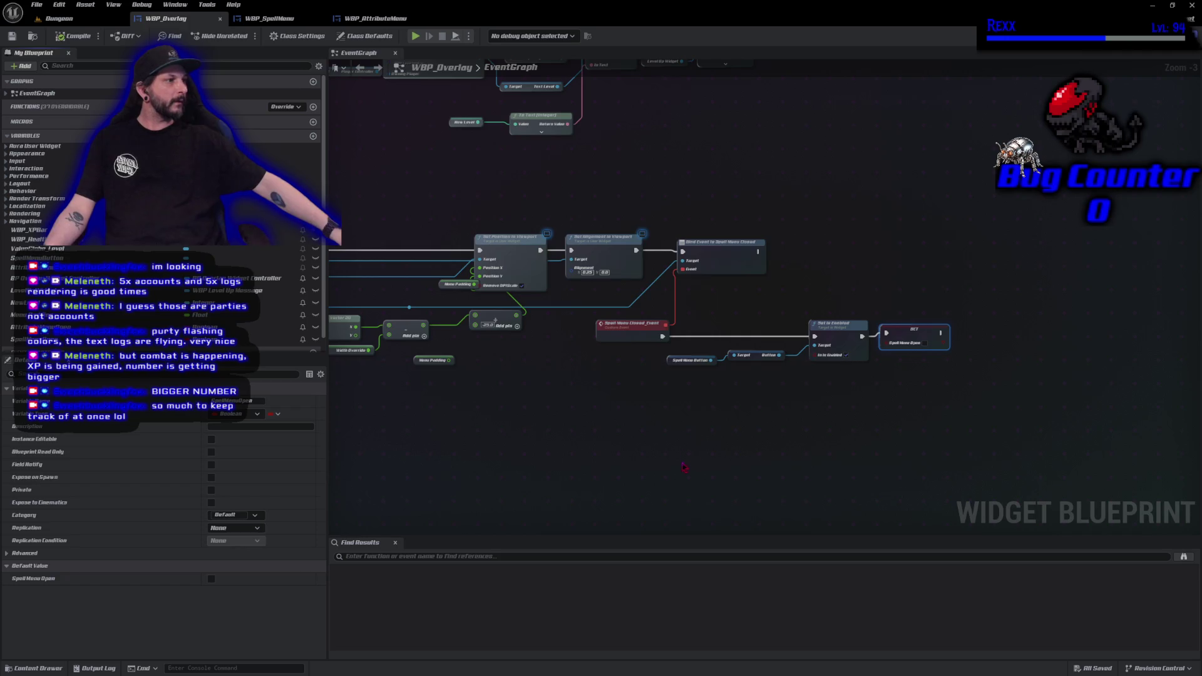
{"action": "scroll", "coordinate": [686, 463], "scroll_direction": "down", "scroll_amount": 1}
{"action": "mouse_move", "coordinate": [632, 231]}
{"action": "left_mouse_down"}
{"action": "mouse_move", "coordinate": [668, 496]}
{"action": "mouse_move", "coordinate": [814, 657]}
{"action": "left_mouse_up"}
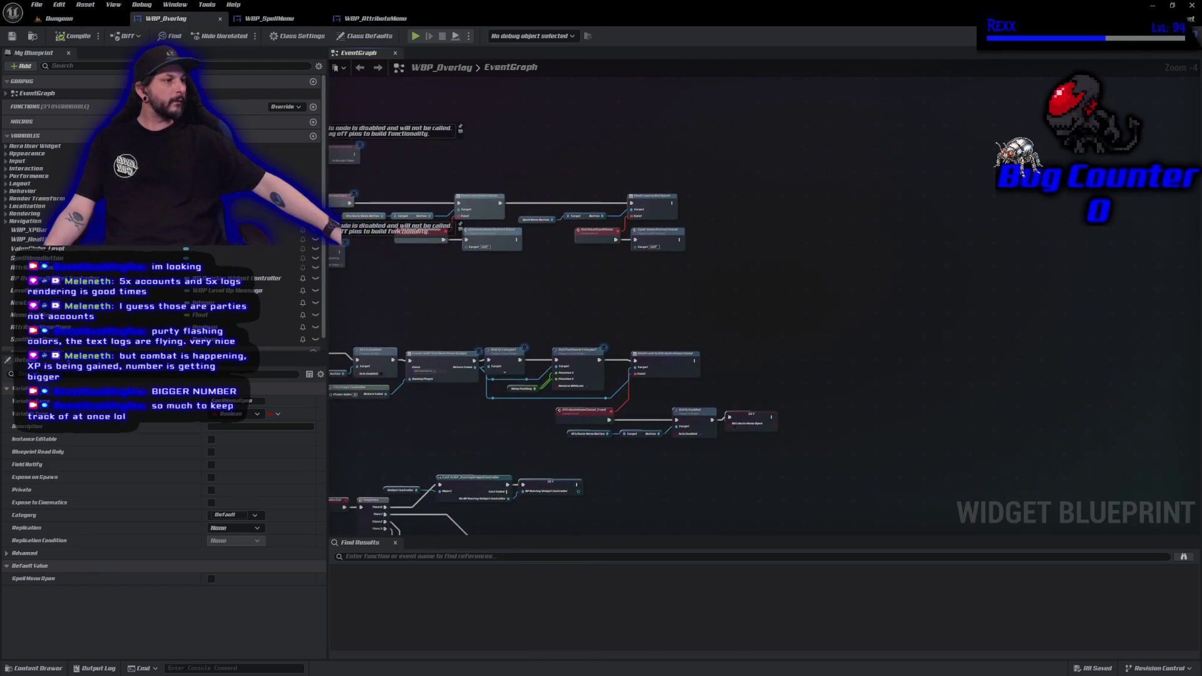
{"action": "scroll", "coordinate": [736, 381], "scroll_direction": "up", "scroll_amount": 4}
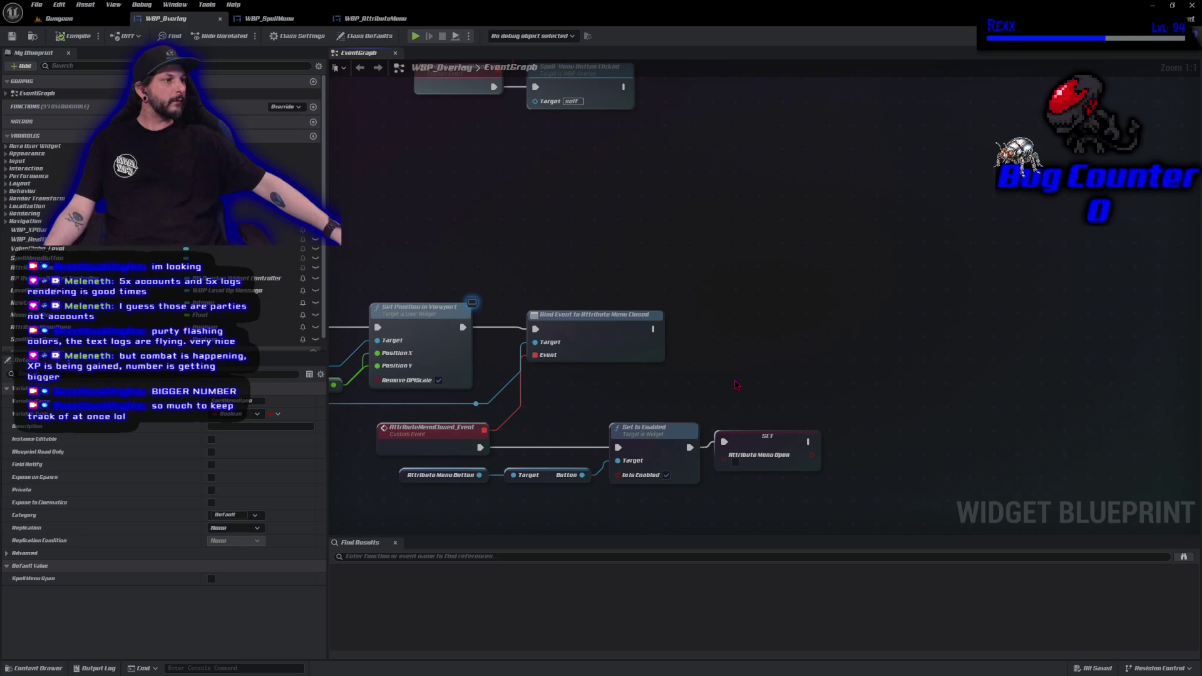
Add a Get Player Controller node to the graph.
{"action": "right_click", "coordinate": [732, 321]}
{"action": "type", "text": "get"}
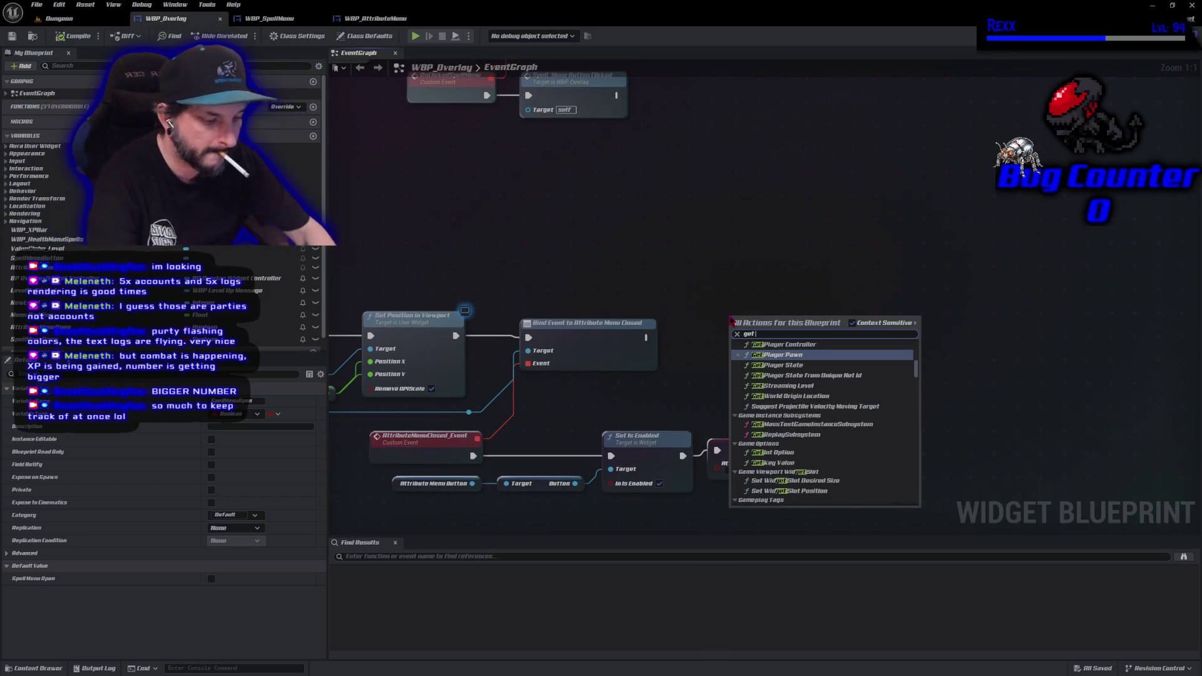
{"action": "type", "text": " player controller"}
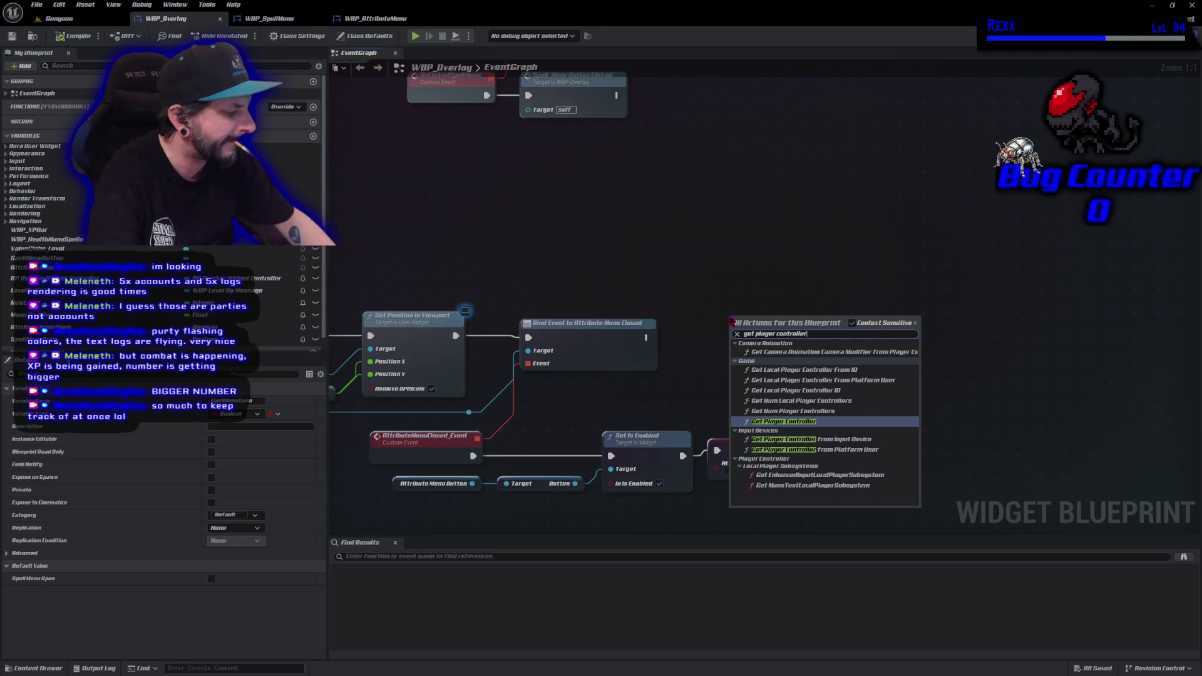
{"action": "key", "text": "Return"}
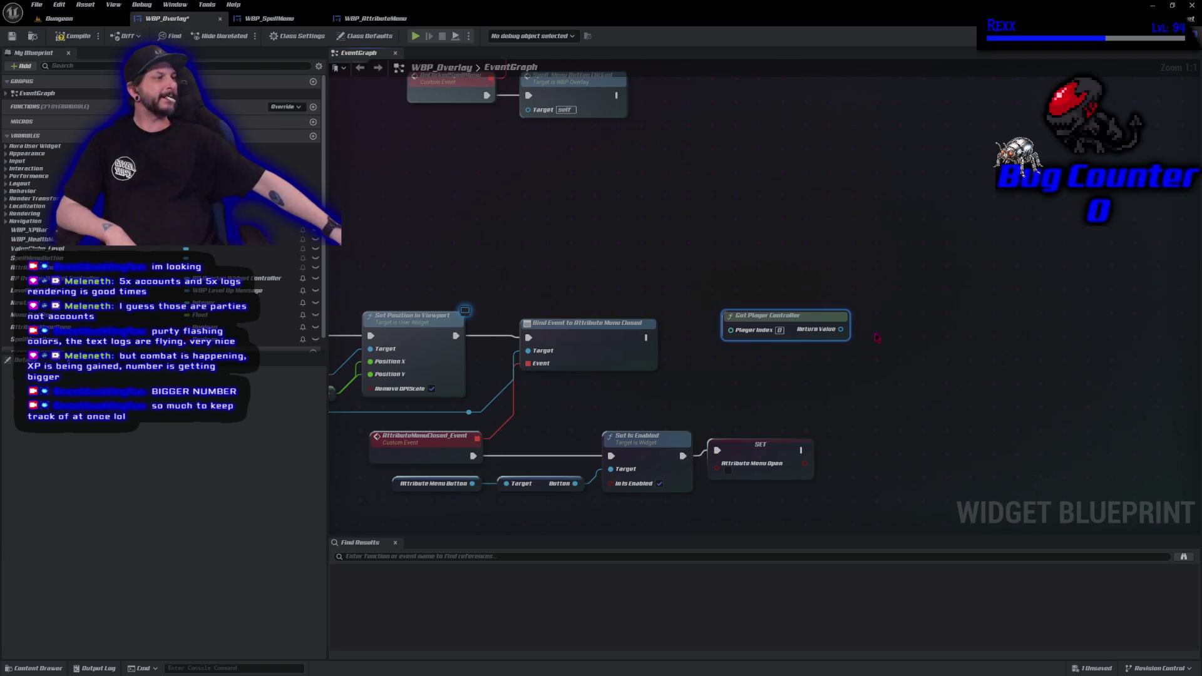
Feed the controller into Set Input Mode UI Only, run after the Attribute Menu Closed bind.
{"action": "left_click_drag", "start_coordinate": [845, 332], "coordinate": [876, 325]}
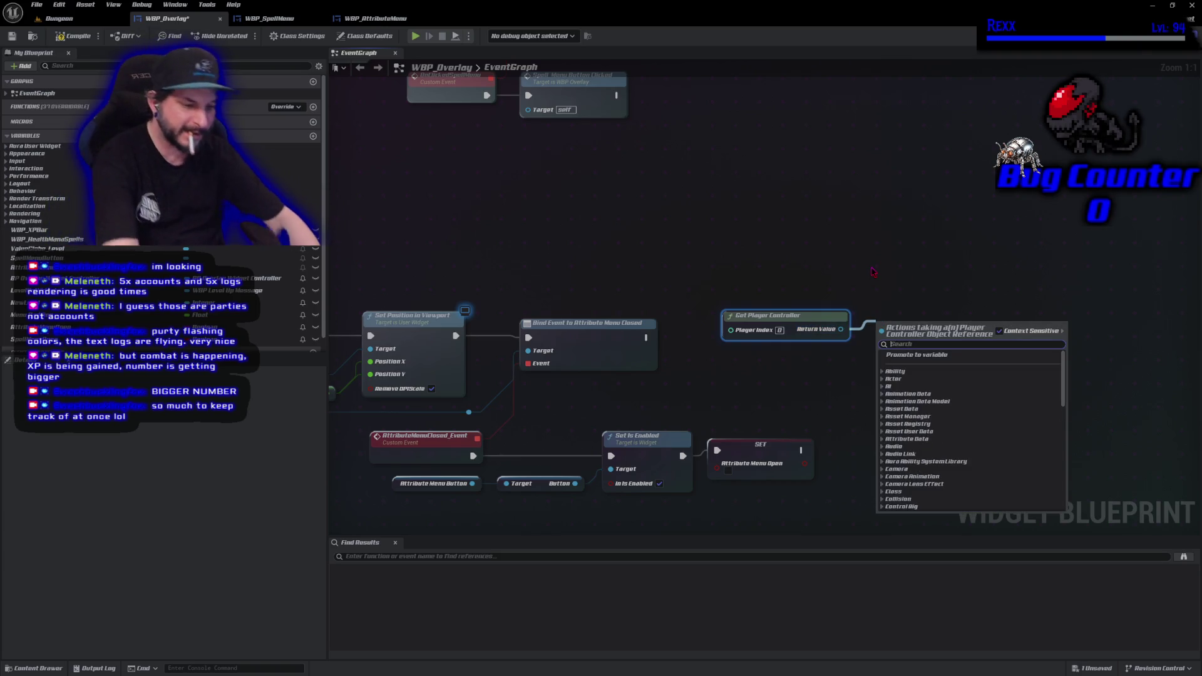
{"action": "type", "text": "set input mode"}
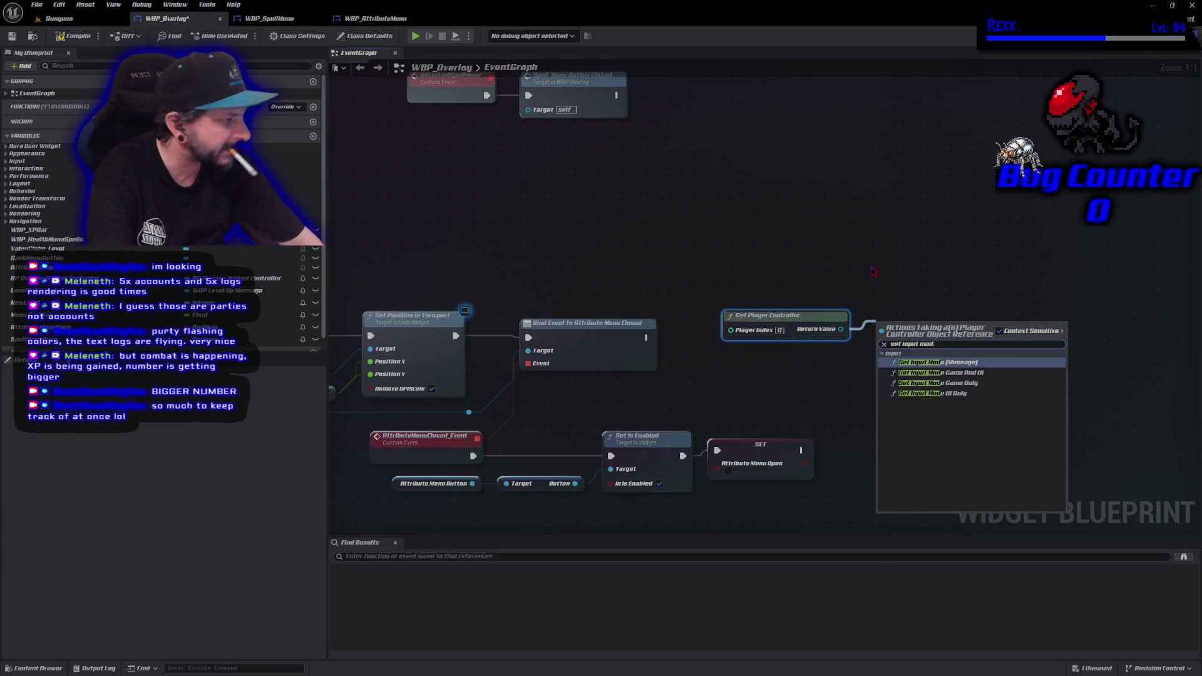
{"action": "key", "text": "Down"}
{"action": "key", "text": "Down"}
{"action": "key", "text": "Down"}
{"action": "key", "text": "Return"}
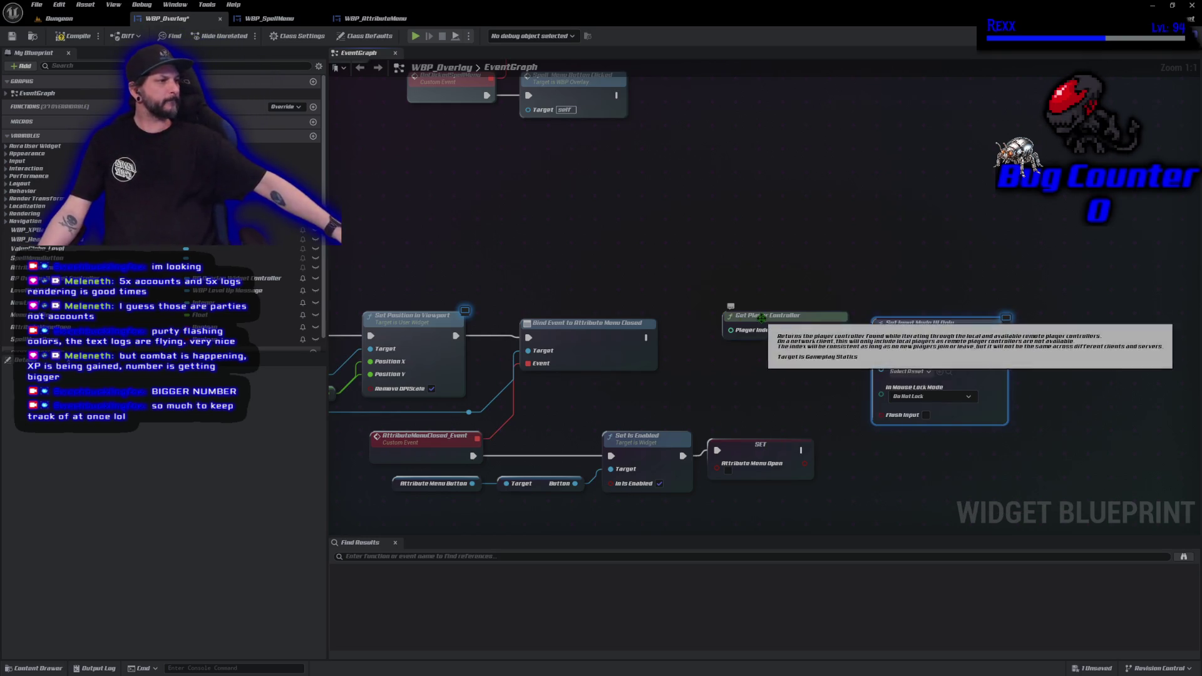
{"action": "left_click_drag", "start_coordinate": [782, 321], "coordinate": [763, 346]}
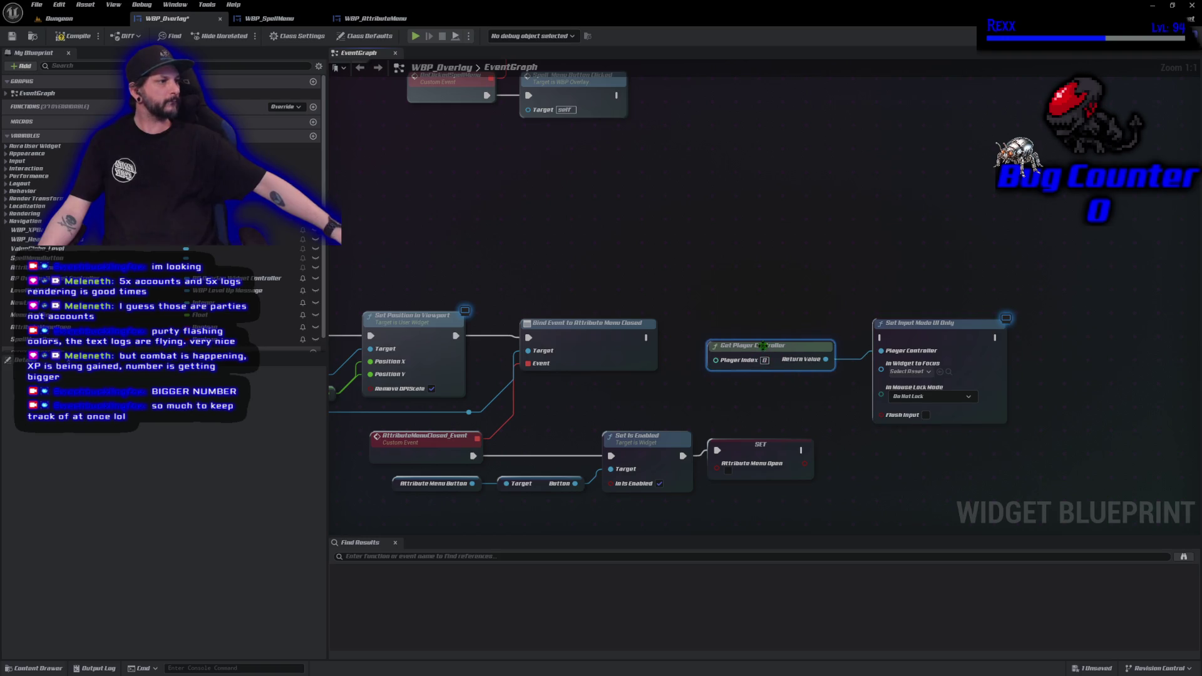
{"action": "left_click_drag", "start_coordinate": [646, 339], "coordinate": [882, 338]}
{"action": "left_click_drag", "start_coordinate": [913, 448], "coordinate": [804, 435]}
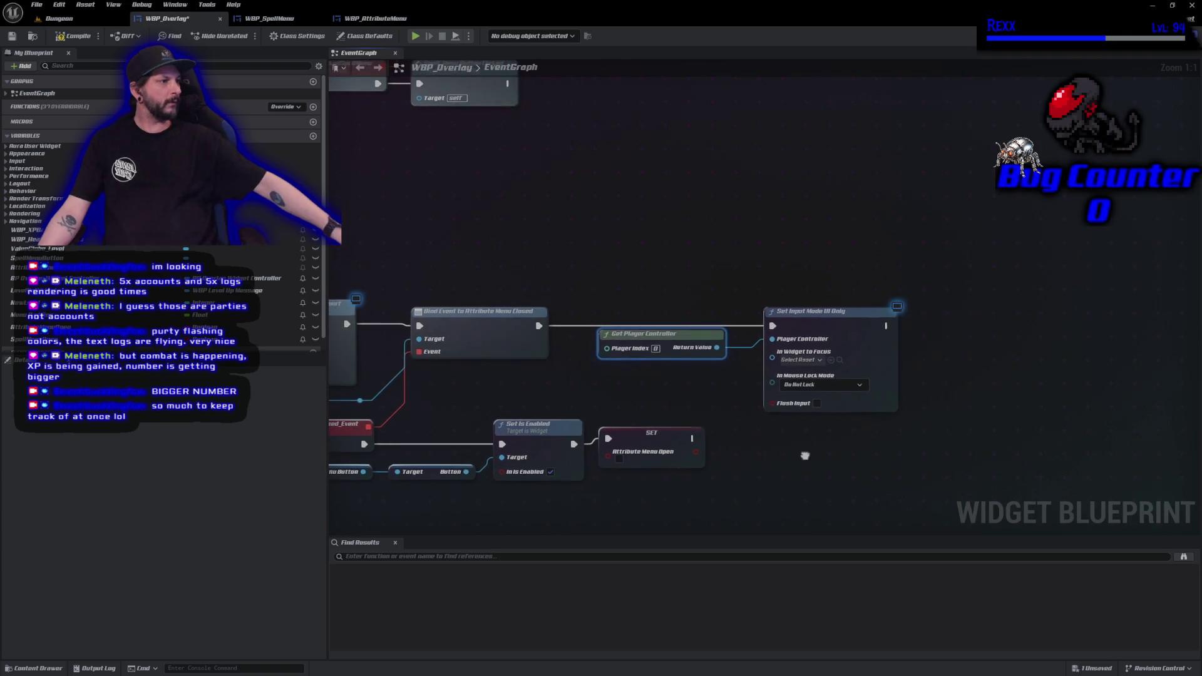
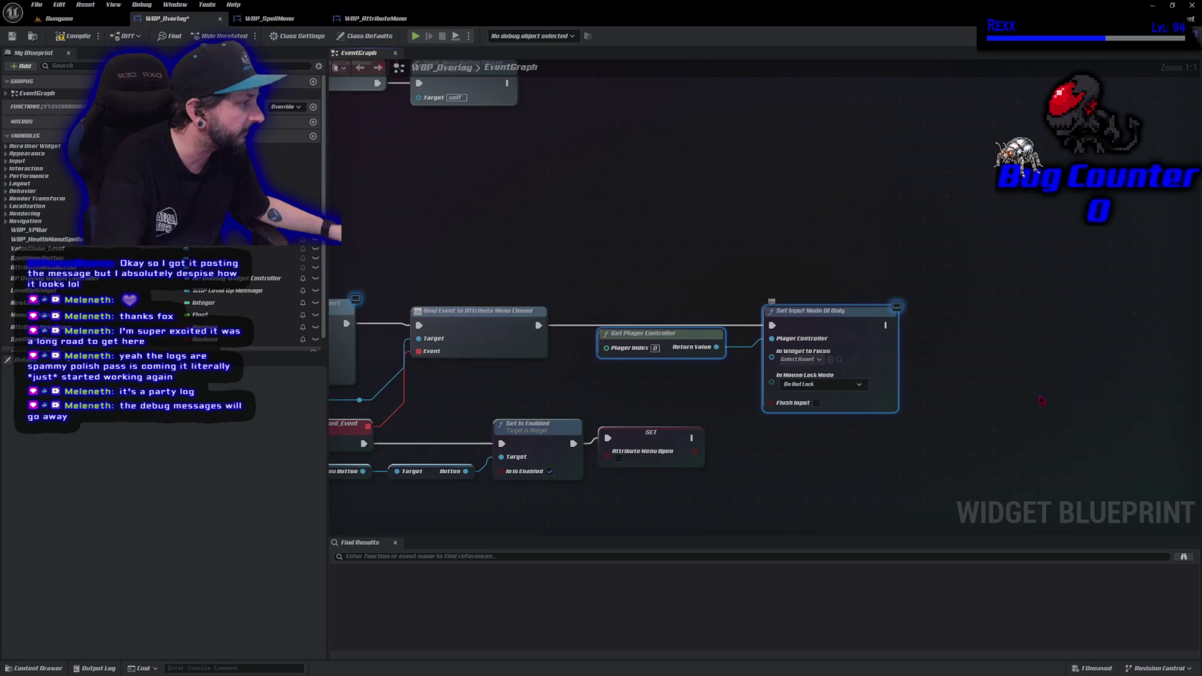
Paste Get Player Controller and Set Input Mode UI Only after the Spell Menu Closed binding, then compile.
{"action": "scroll", "coordinate": [1035, 404], "scroll_direction": "down", "scroll_amount": 5}
{"action": "scroll", "coordinate": [839, 376], "scroll_direction": "up", "scroll_amount": 4}
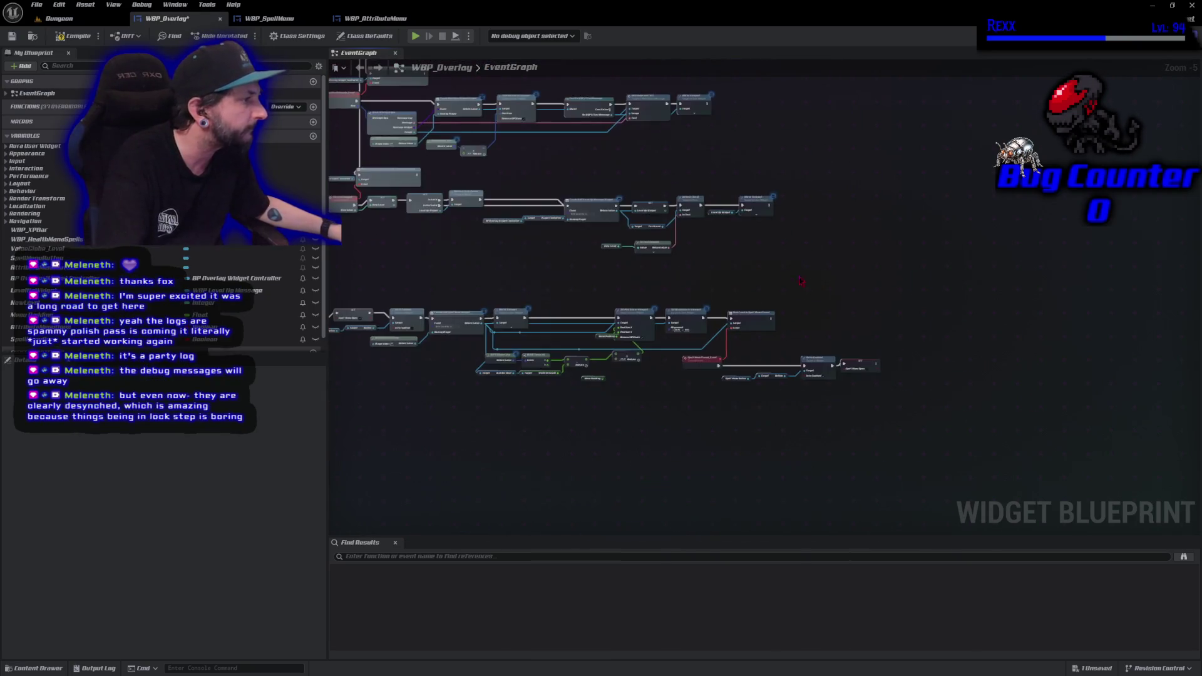
{"action": "scroll", "coordinate": [795, 270], "scroll_direction": "down", "scroll_amount": 1}
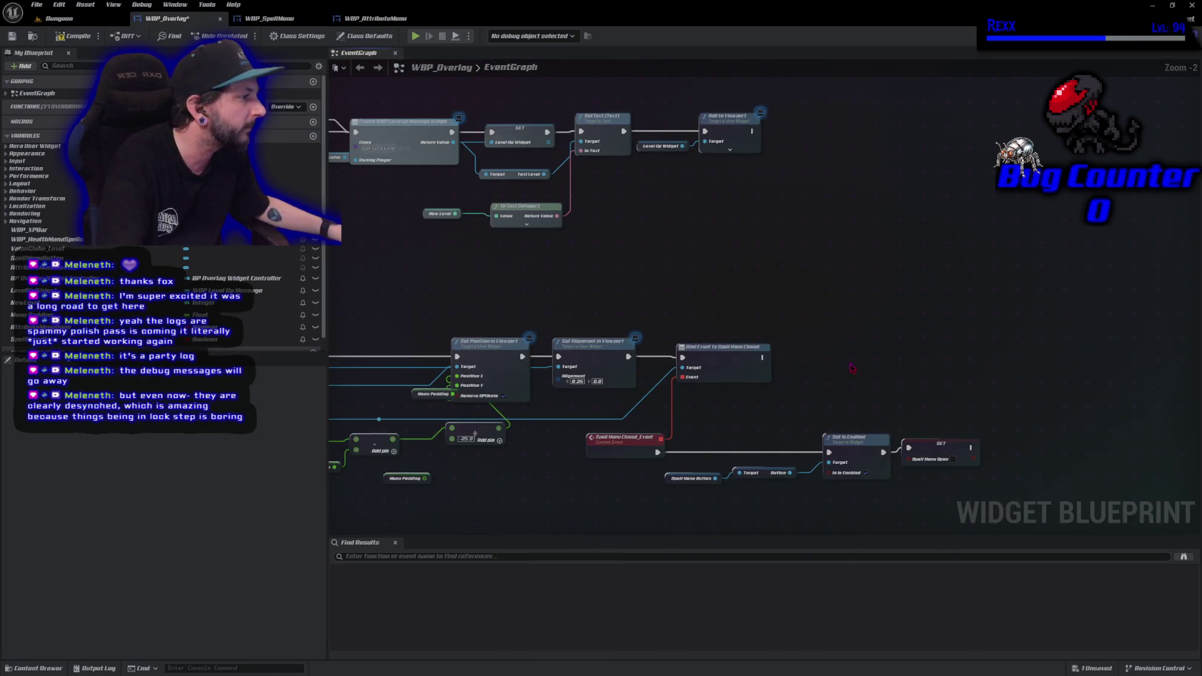
{"action": "mouse_move", "coordinate": [812, 221]}
{"action": "left_mouse_down"}
{"action": "mouse_move", "coordinate": [808, 210]}
{"action": "mouse_move", "coordinate": [689, 238]}
{"action": "mouse_move", "coordinate": [376, 238]}
{"action": "left_mouse_up"}
{"action": "left_click_drag", "start_coordinate": [389, 388], "coordinate": [611, 151]}
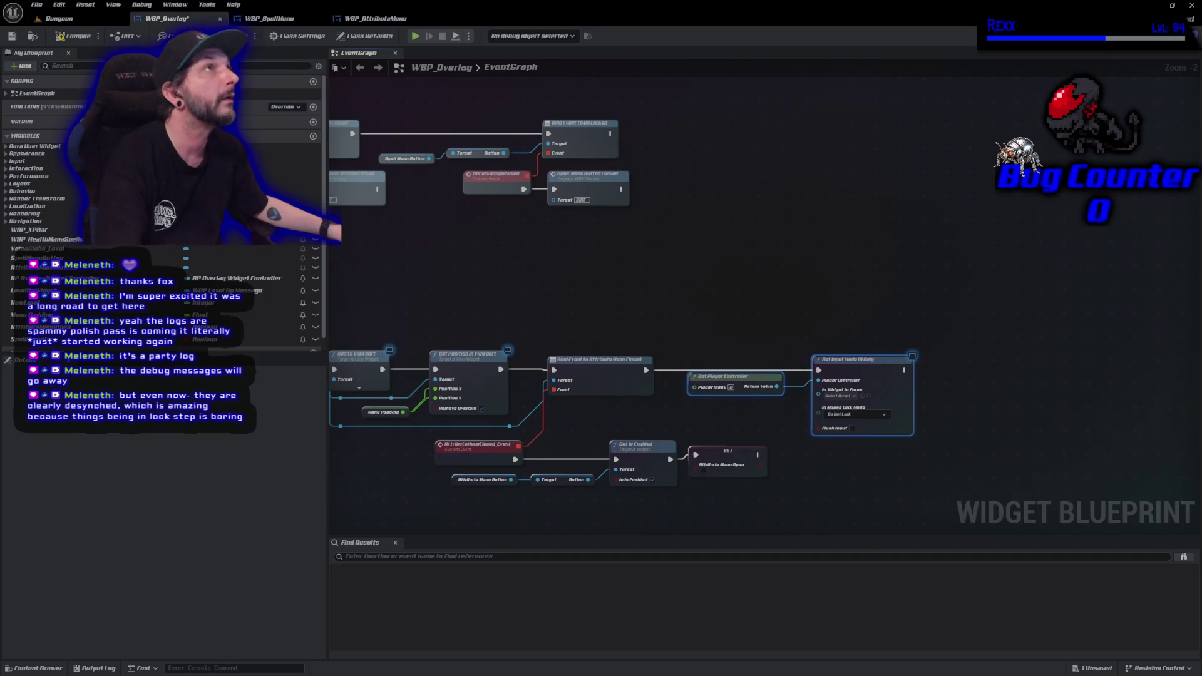
{"action": "left_click_drag", "start_coordinate": [751, 313], "coordinate": [749, 312]}
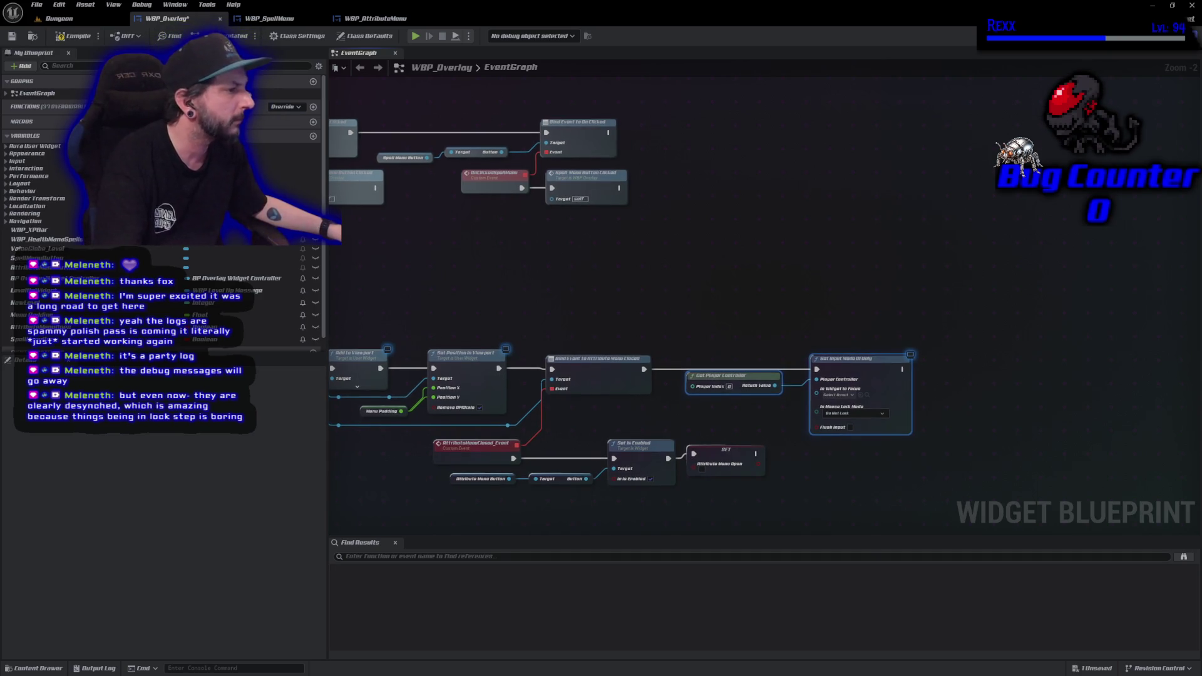
{"action": "left_click_drag", "start_coordinate": [626, 376], "coordinate": [748, 245]}
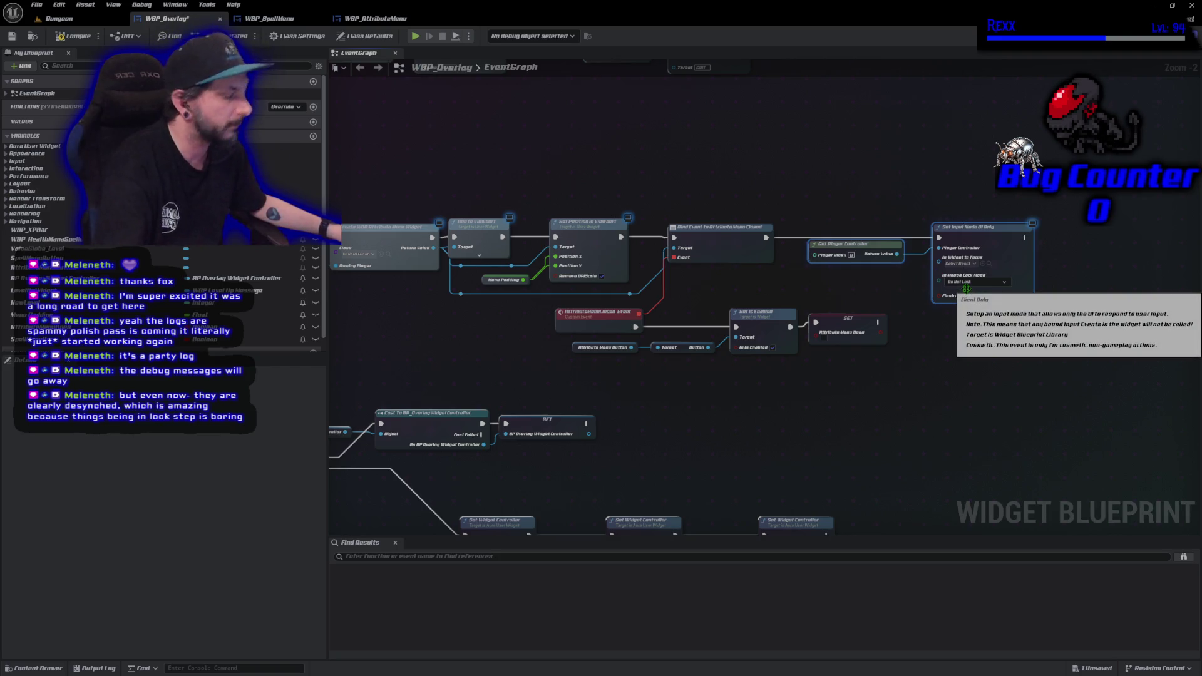
{"action": "mouse_move", "coordinate": [915, 504]}
{"action": "left_mouse_down"}
{"action": "mouse_move", "coordinate": [839, 230]}
{"action": "mouse_move", "coordinate": [840, 160]}
{"action": "left_mouse_up"}
{"action": "mouse_move", "coordinate": [886, 303]}
{"action": "left_mouse_down"}
{"action": "mouse_move", "coordinate": [832, 282]}
{"action": "mouse_move", "coordinate": [802, 200]}
{"action": "left_mouse_up"}
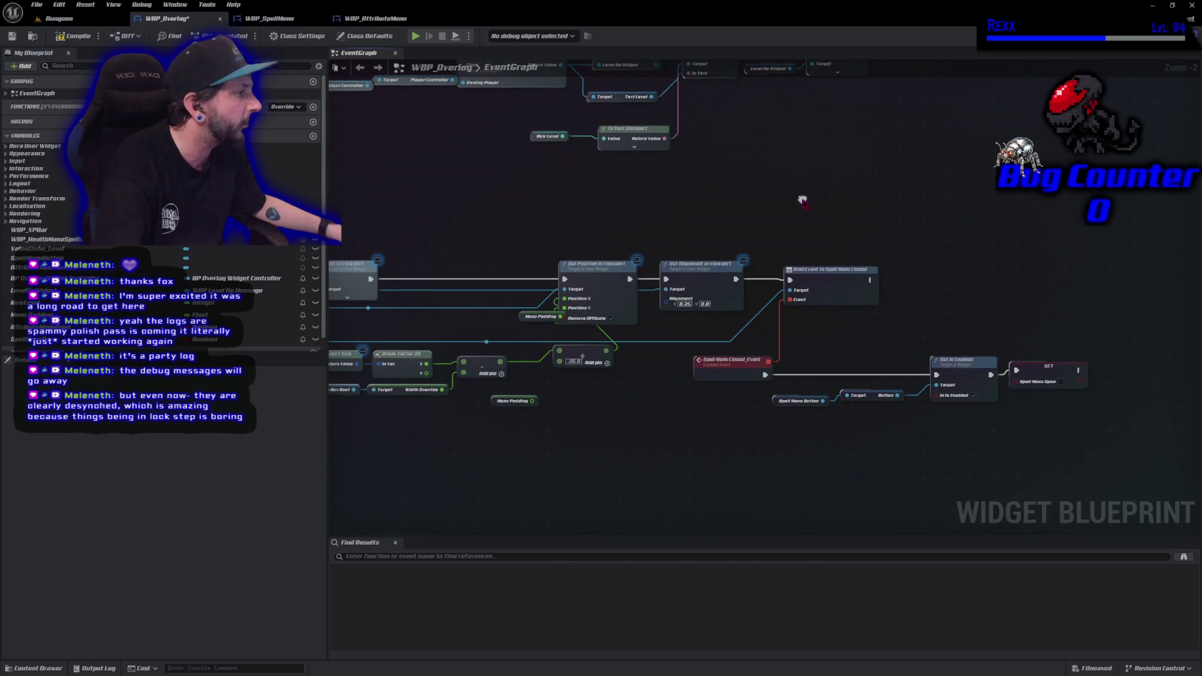
{"action": "key", "text": "ctrl+v"}
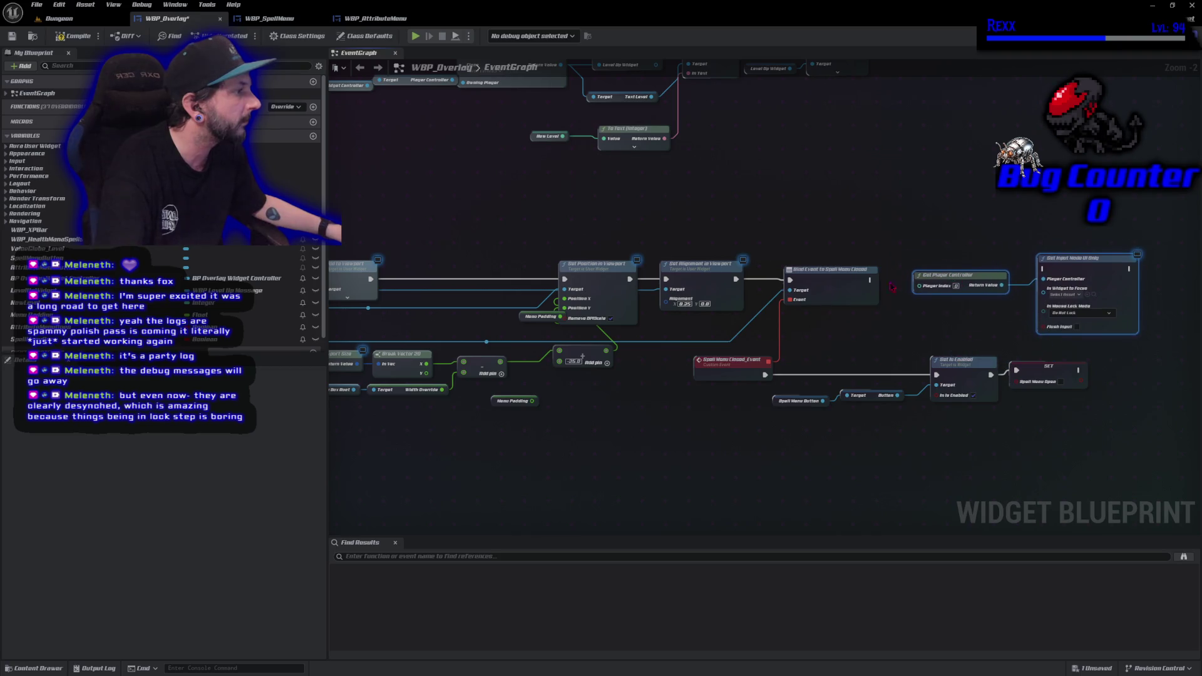
{"action": "left_click_drag", "start_coordinate": [870, 280], "coordinate": [1084, 273]}
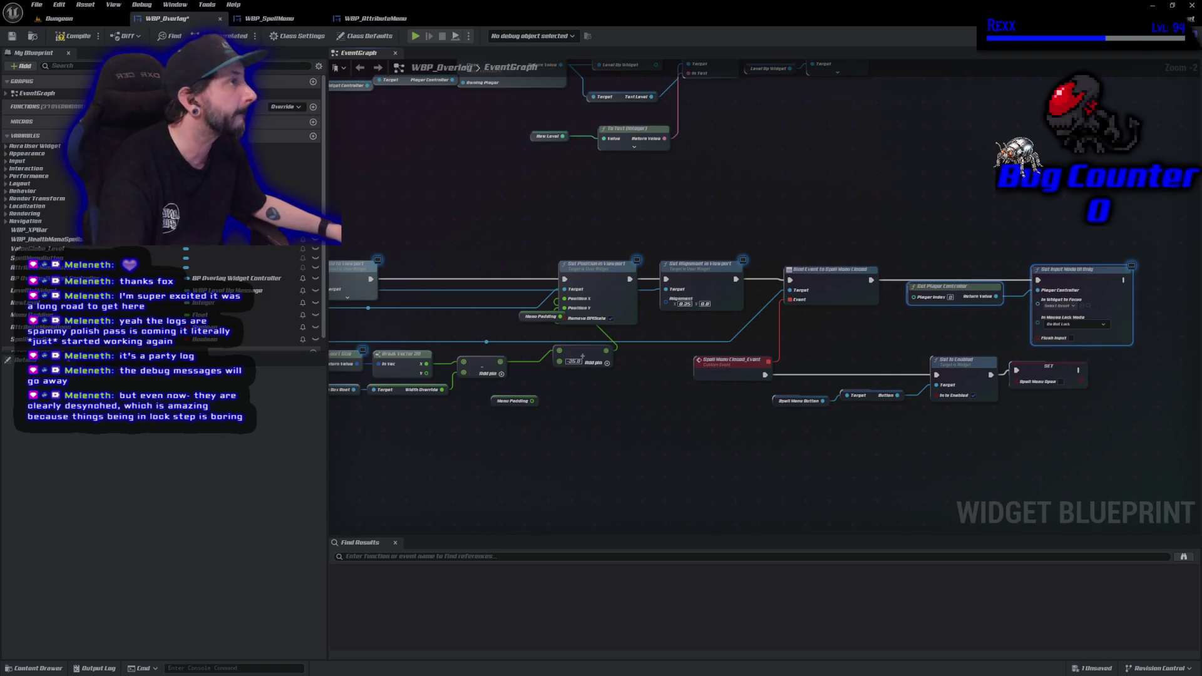
{"action": "left_click", "coordinate": [85, 40]}
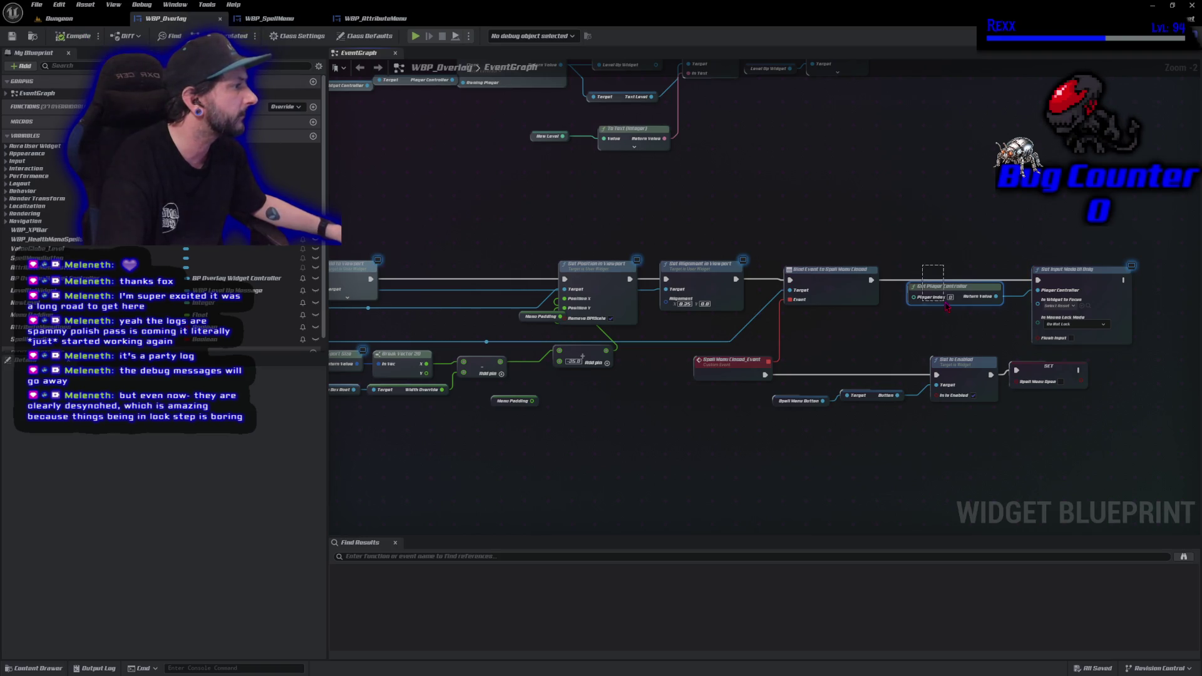
Paste a second Get Player Controller node, briefly searching 'set mode' from its return value.
{"action": "left_click_drag", "start_coordinate": [1010, 450], "coordinate": [990, 450]}
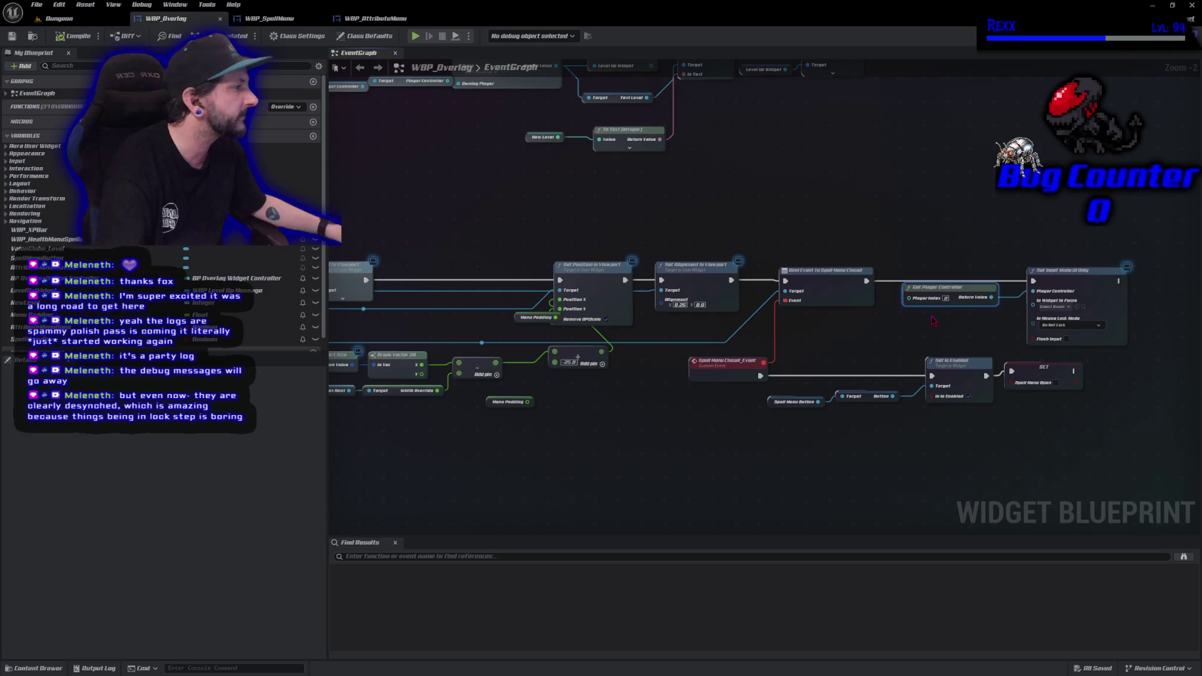
{"action": "key", "text": "ctrl+v"}
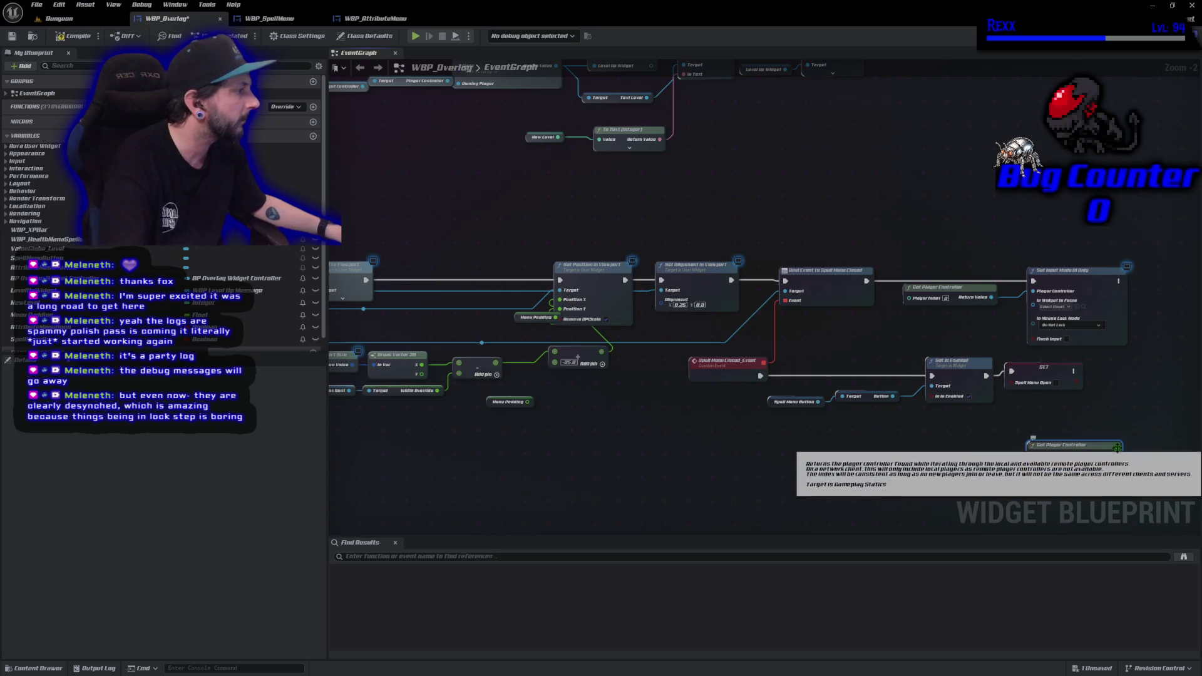
{"action": "left_click_drag", "start_coordinate": [1116, 455], "coordinate": [1165, 466]}
{"action": "type", "text": "set mode"}
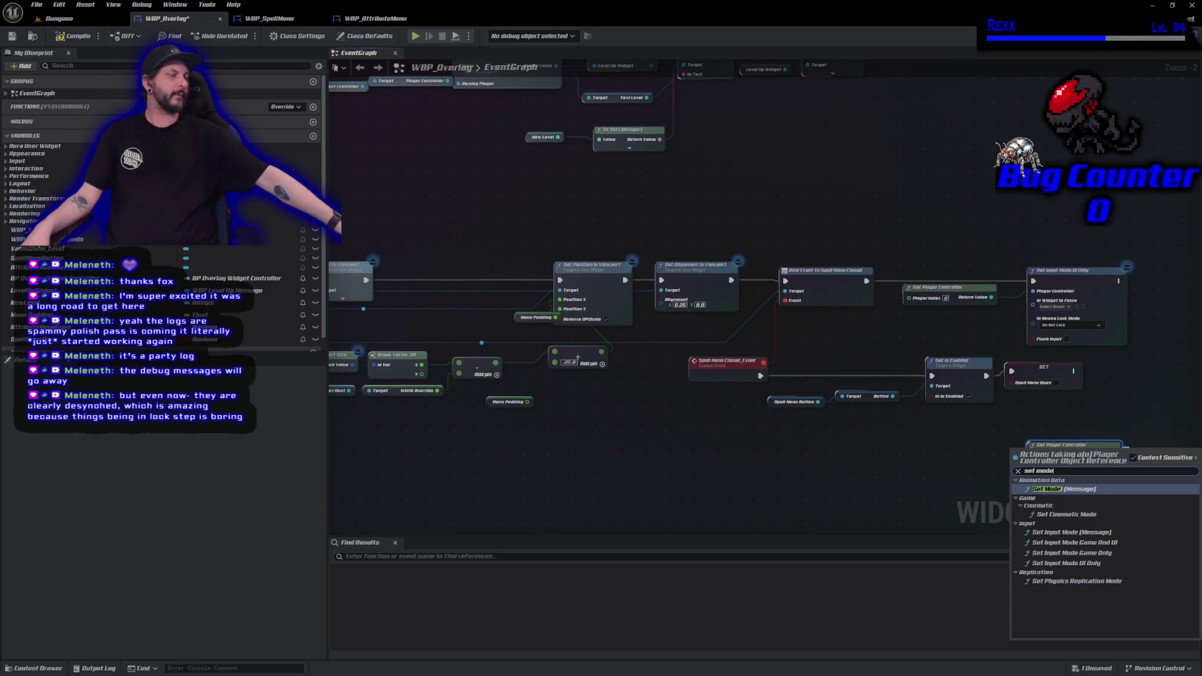
{"action": "key", "text": "Escape"}
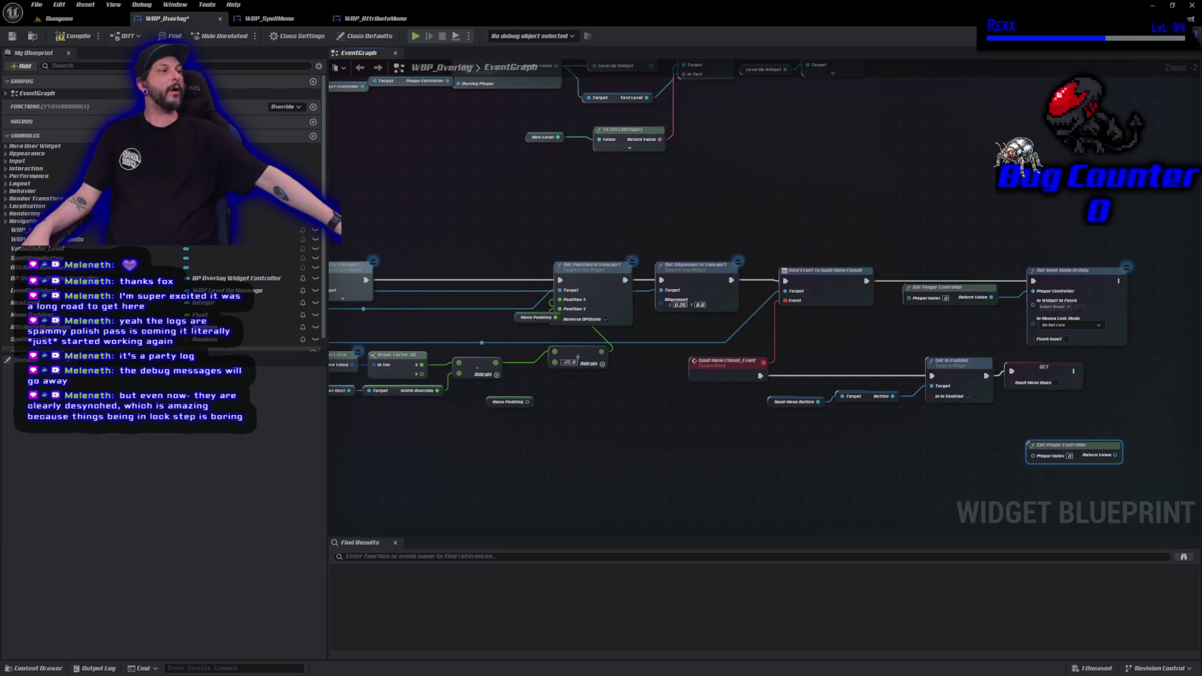
{"action": "mouse_move", "coordinate": [836, 189]}
{"action": "left_mouse_down"}
{"action": "mouse_move", "coordinate": [769, 292]}
{"action": "mouse_move", "coordinate": [735, 223]}
{"action": "left_mouse_up"}
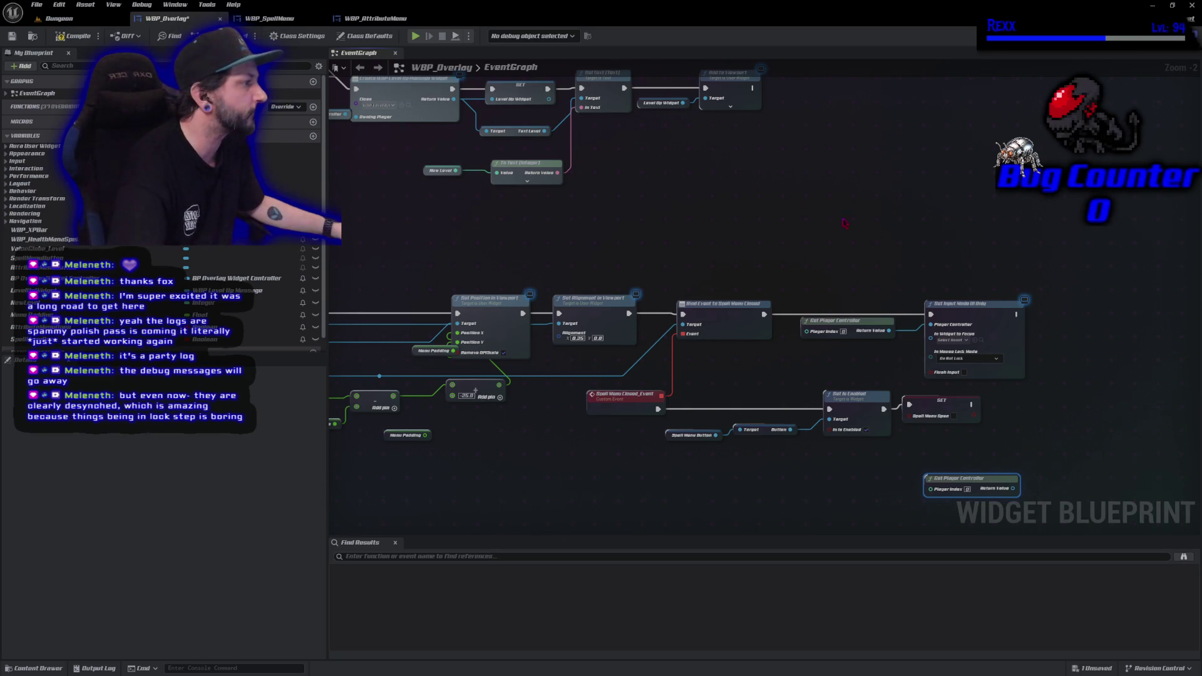
Add a Branch after the Attribute Menu Open SET node, using Spell Menu Open as its condition.
{"action": "mouse_move", "coordinate": [969, 256]}
{"action": "left_mouse_down"}
{"action": "mouse_move", "coordinate": [878, 226]}
{"action": "mouse_move", "coordinate": [532, 201]}
{"action": "left_mouse_up"}
{"action": "mouse_move", "coordinate": [864, 438]}
{"action": "left_mouse_down"}
{"action": "mouse_move", "coordinate": [852, 501]}
{"action": "mouse_move", "coordinate": [1127, 476]}
{"action": "mouse_move", "coordinate": [1158, 452]}
{"action": "left_mouse_up"}
{"action": "left_click", "coordinate": [864, 233]}
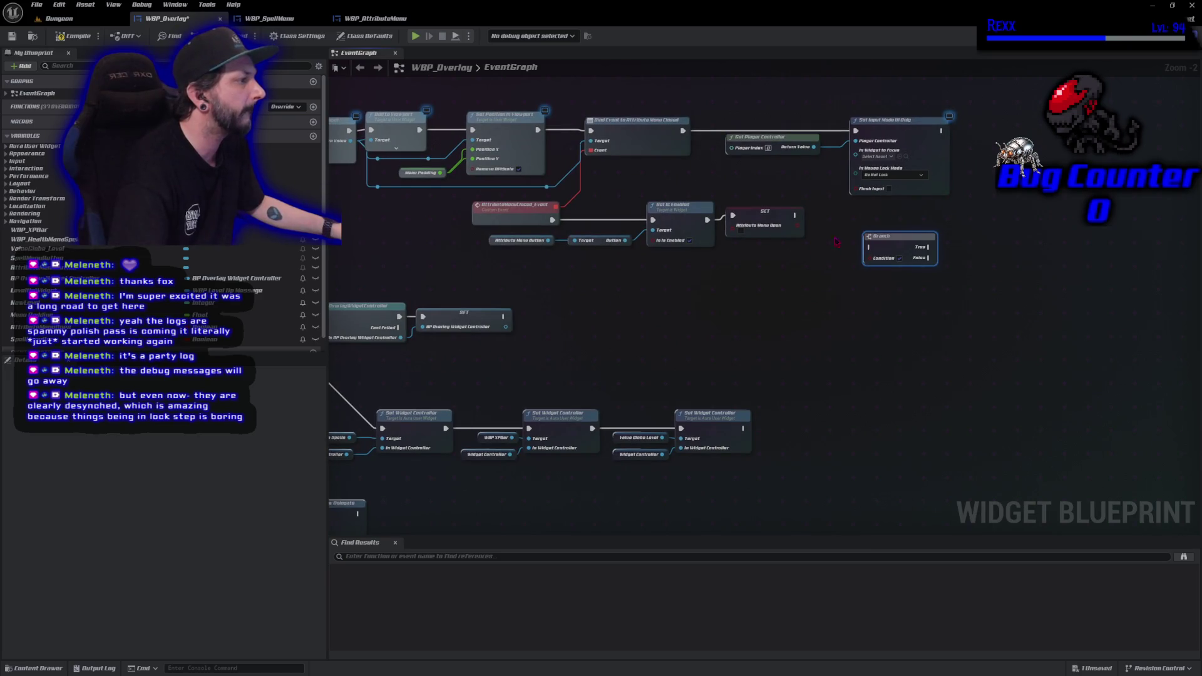
{"action": "mouse_move", "coordinate": [795, 214]}
{"action": "left_mouse_down"}
{"action": "mouse_move", "coordinate": [868, 252]}
{"action": "mouse_move", "coordinate": [908, 235]}
{"action": "mouse_move", "coordinate": [913, 213]}
{"action": "left_mouse_up"}
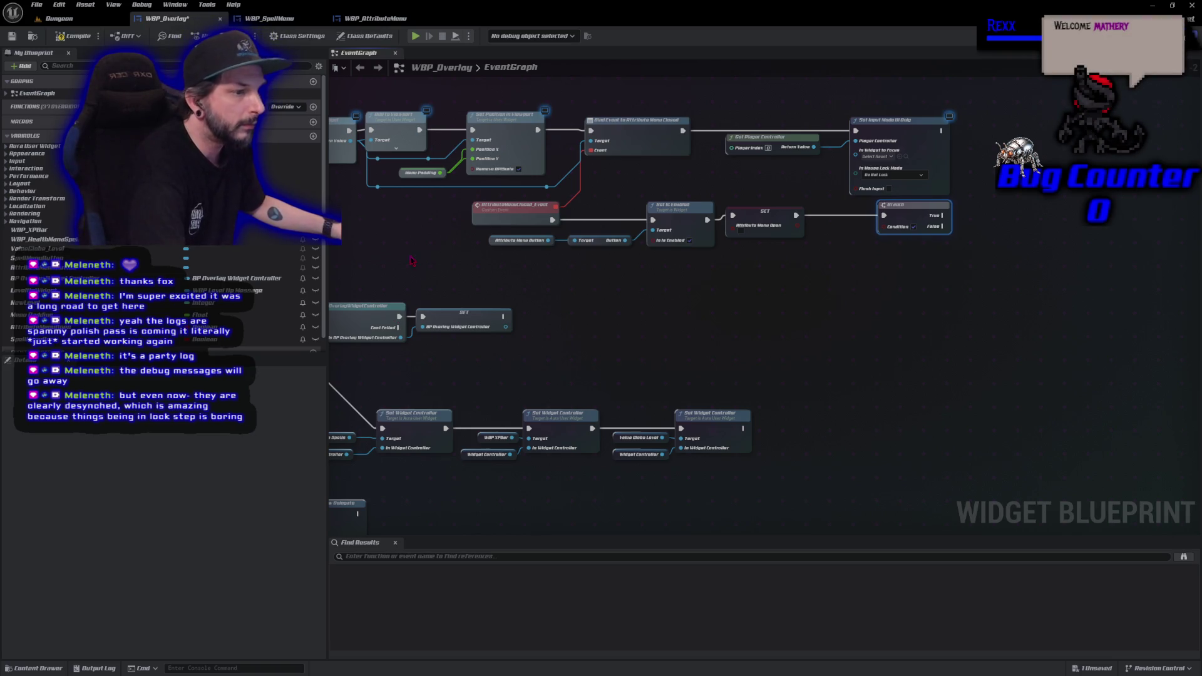
{"action": "left_click_drag", "start_coordinate": [37, 339], "coordinate": [883, 237]}
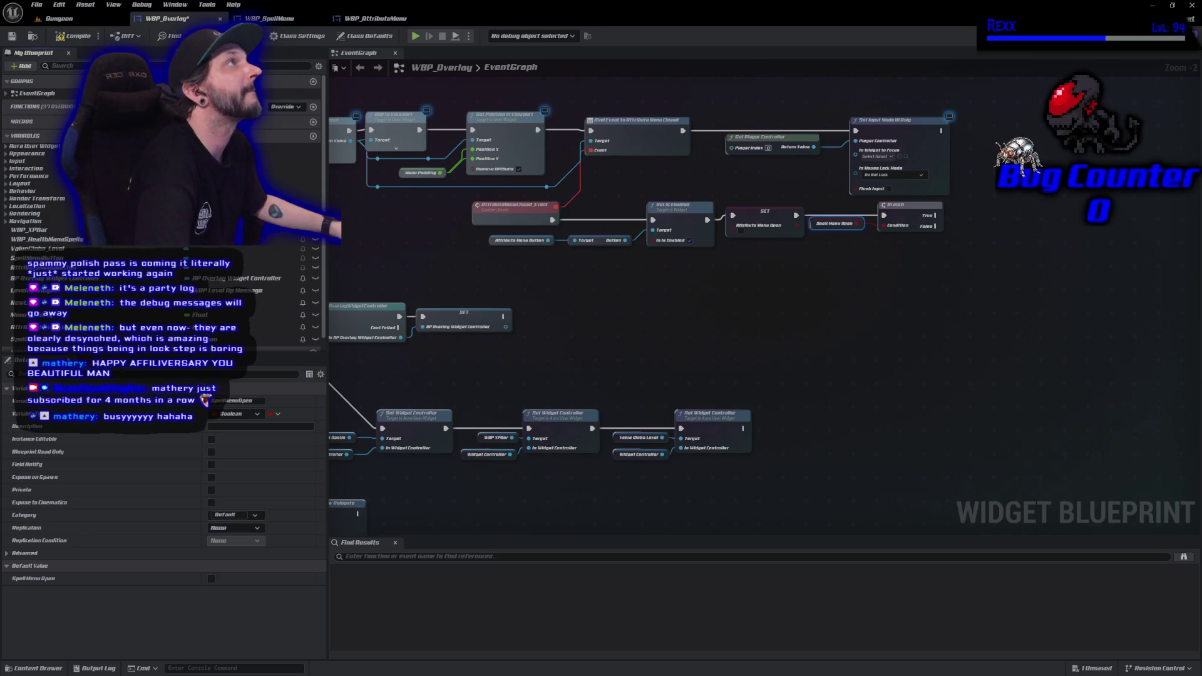
Copy Get Player Controller and create a Set Input Mode Game And UI node from it.
{"action": "left_click_drag", "start_coordinate": [957, 343], "coordinate": [727, 326]}
{"action": "left_click", "coordinate": [582, 166]}
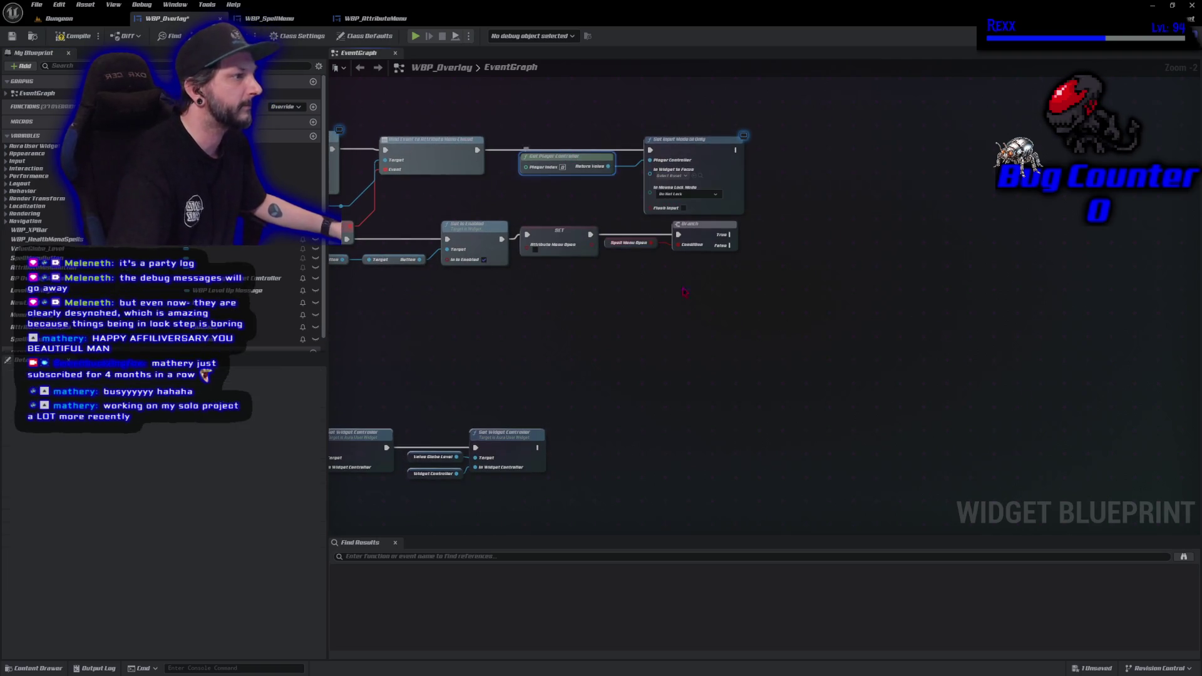
{"action": "key", "text": "ctrl+c"}
{"action": "key", "text": "ctrl+v"}
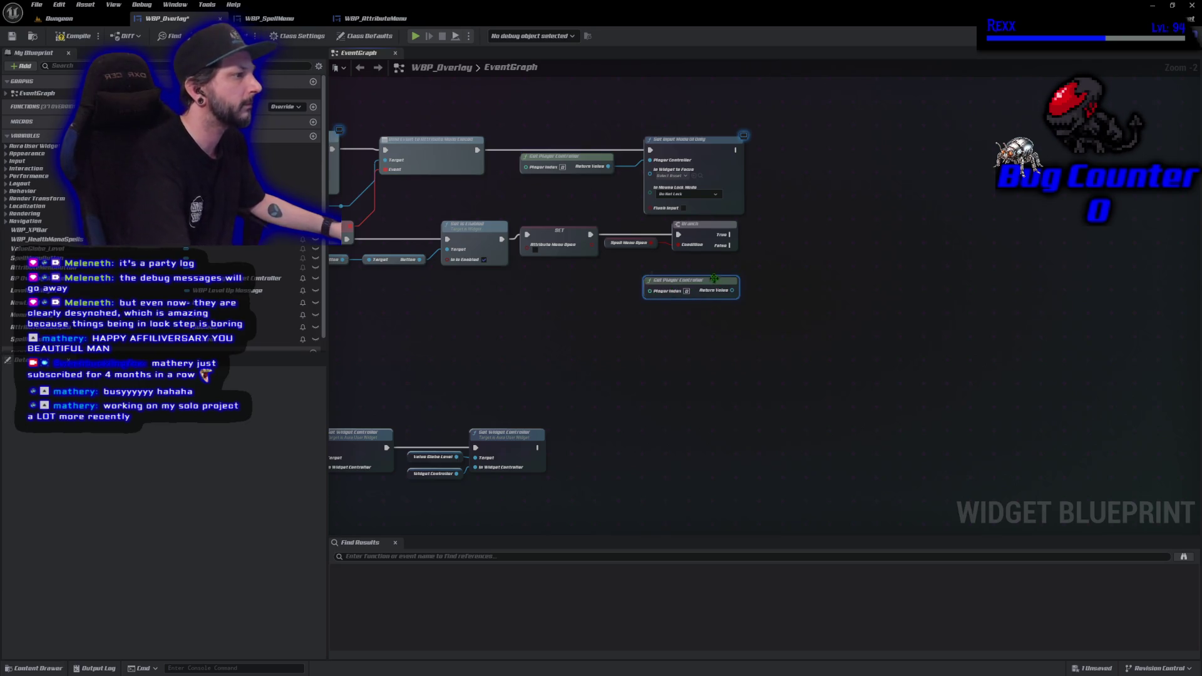
{"action": "mouse_move", "coordinate": [719, 288]}
{"action": "left_mouse_down"}
{"action": "mouse_move", "coordinate": [695, 286]}
{"action": "mouse_move", "coordinate": [706, 287]}
{"action": "left_mouse_up"}
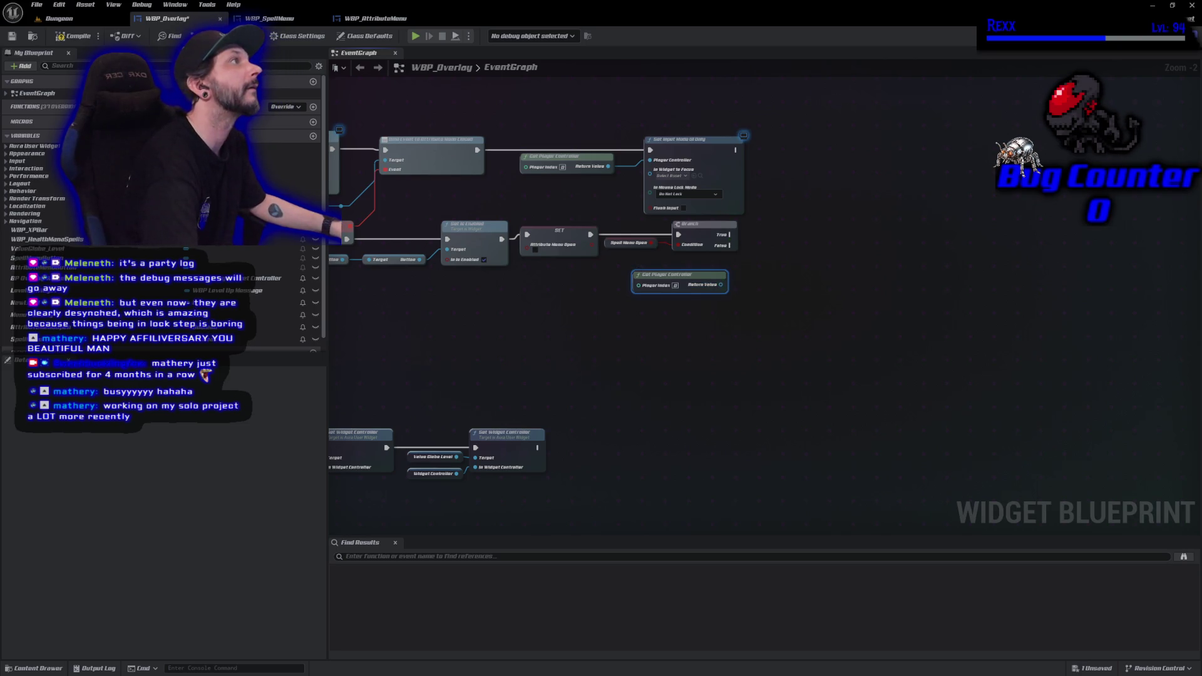
{"action": "left_click_drag", "start_coordinate": [721, 285], "coordinate": [768, 265]}
{"action": "type", "text": "set input mode"}
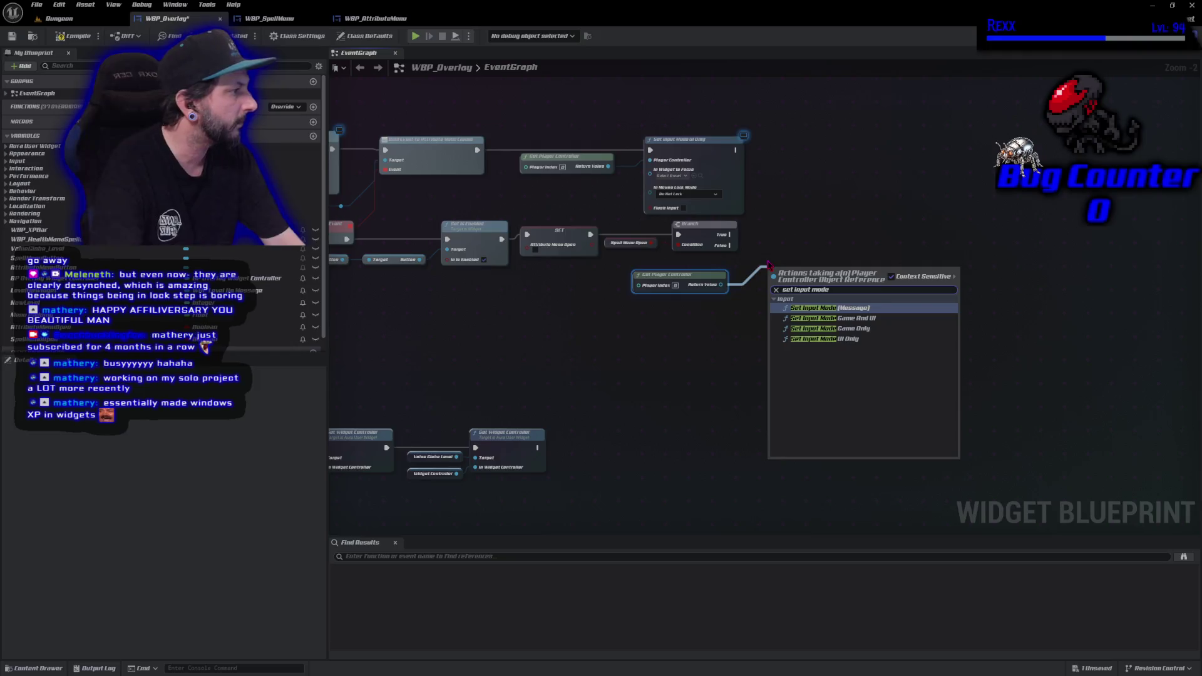
{"action": "key", "text": "Down"}
{"action": "key", "text": "Return"}
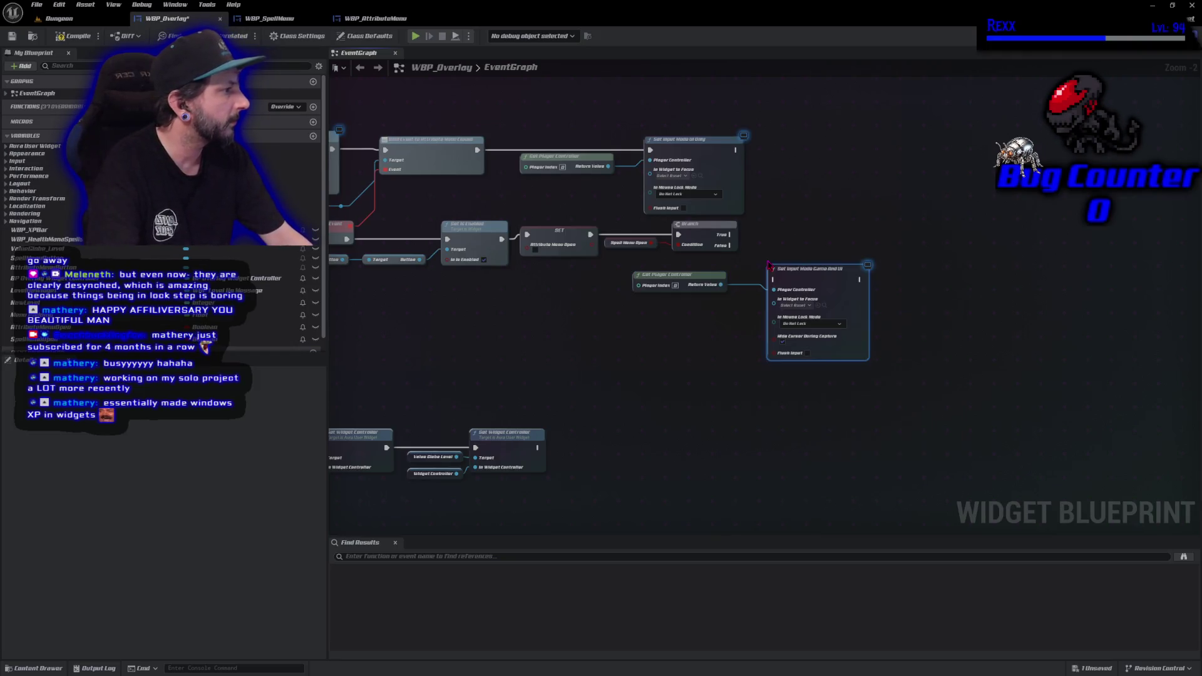
Run Game And UI mode from the Branch's False output with Hide Cursor During Capture unchecked.
{"action": "mouse_move", "coordinate": [730, 245]}
{"action": "left_mouse_down"}
{"action": "mouse_move", "coordinate": [774, 279]}
{"action": "mouse_move", "coordinate": [790, 231]}
{"action": "left_mouse_up"}
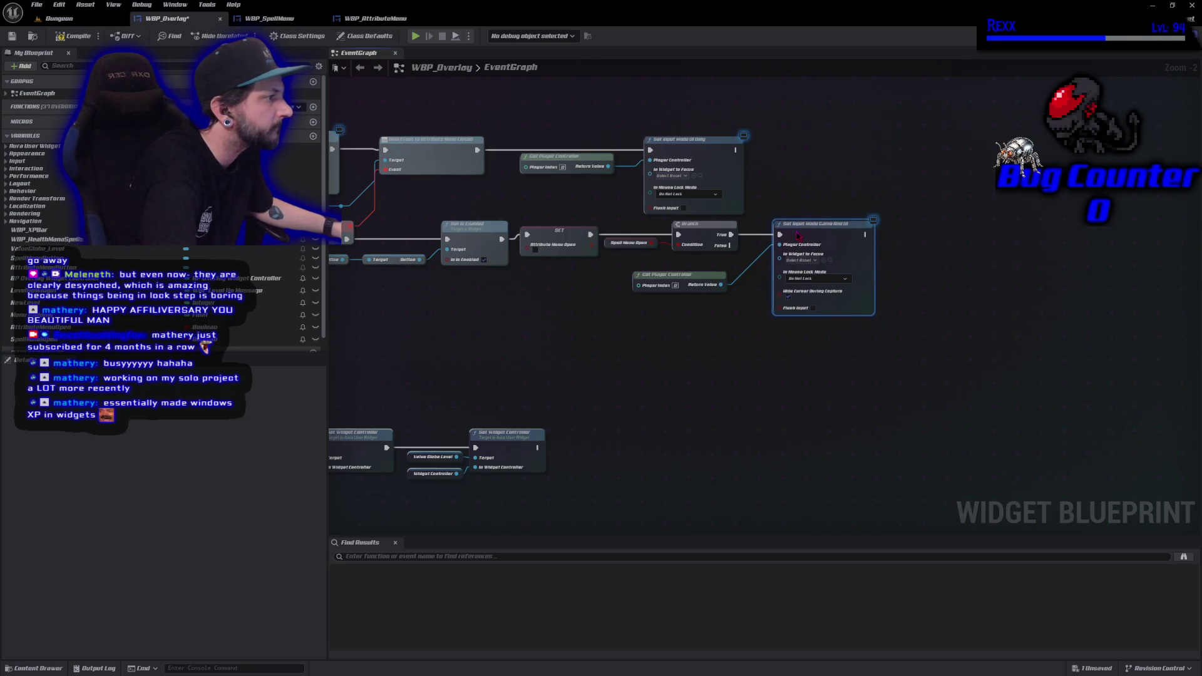
{"action": "left_click_drag", "start_coordinate": [702, 362], "coordinate": [817, 241]}
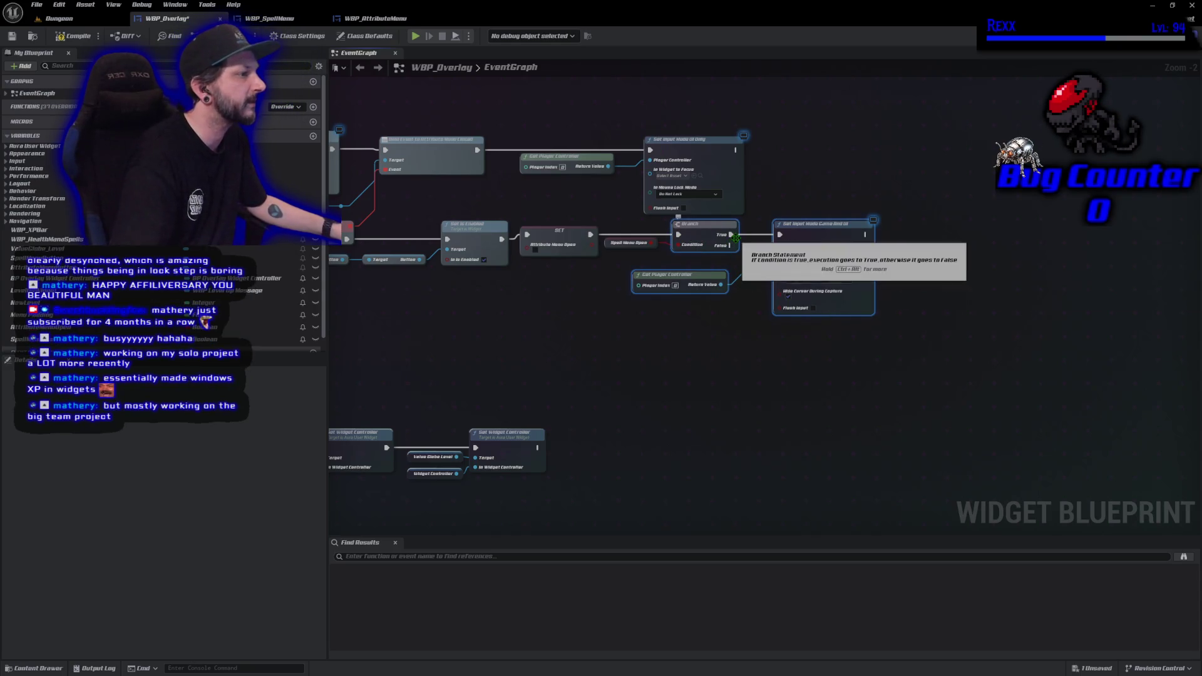
{"action": "mouse_move", "coordinate": [736, 245]}
{"action": "left_mouse_down"}
{"action": "mouse_move", "coordinate": [779, 235]}
{"action": "mouse_move", "coordinate": [814, 247]}
{"action": "mouse_move", "coordinate": [801, 253]}
{"action": "left_mouse_up"}
{"action": "left_click", "coordinate": [691, 345]}
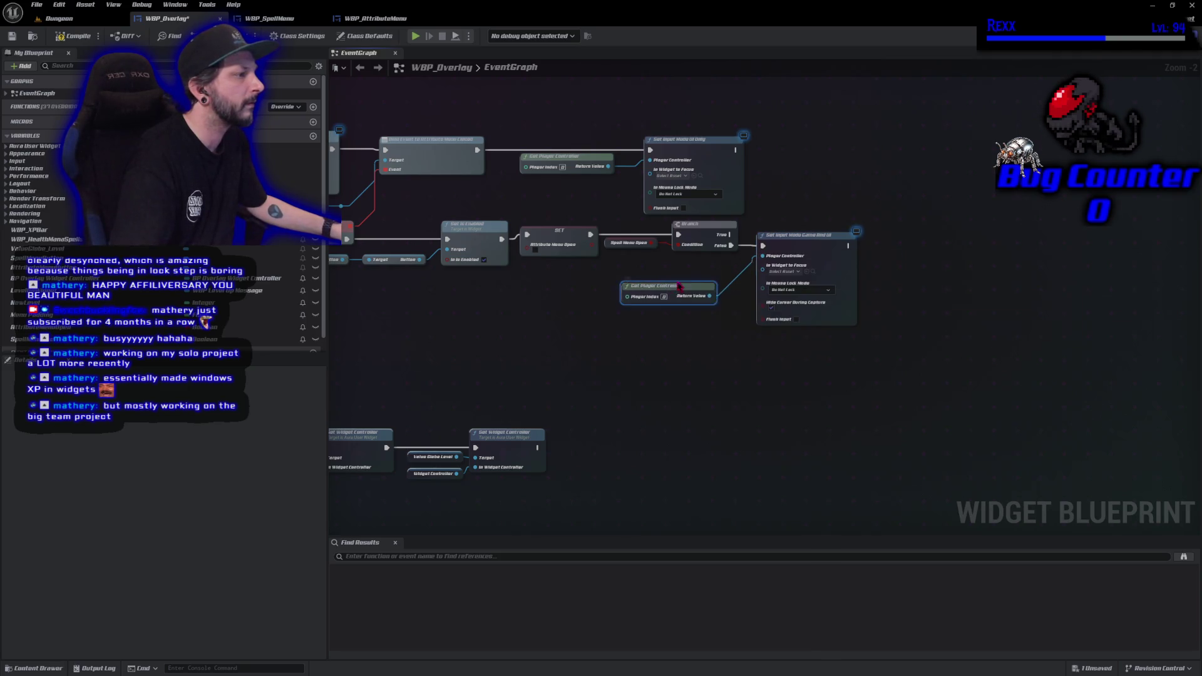
{"action": "left_click_drag", "start_coordinate": [669, 292], "coordinate": [698, 280]}
{"action": "left_click_drag", "start_coordinate": [859, 390], "coordinate": [603, 217]}
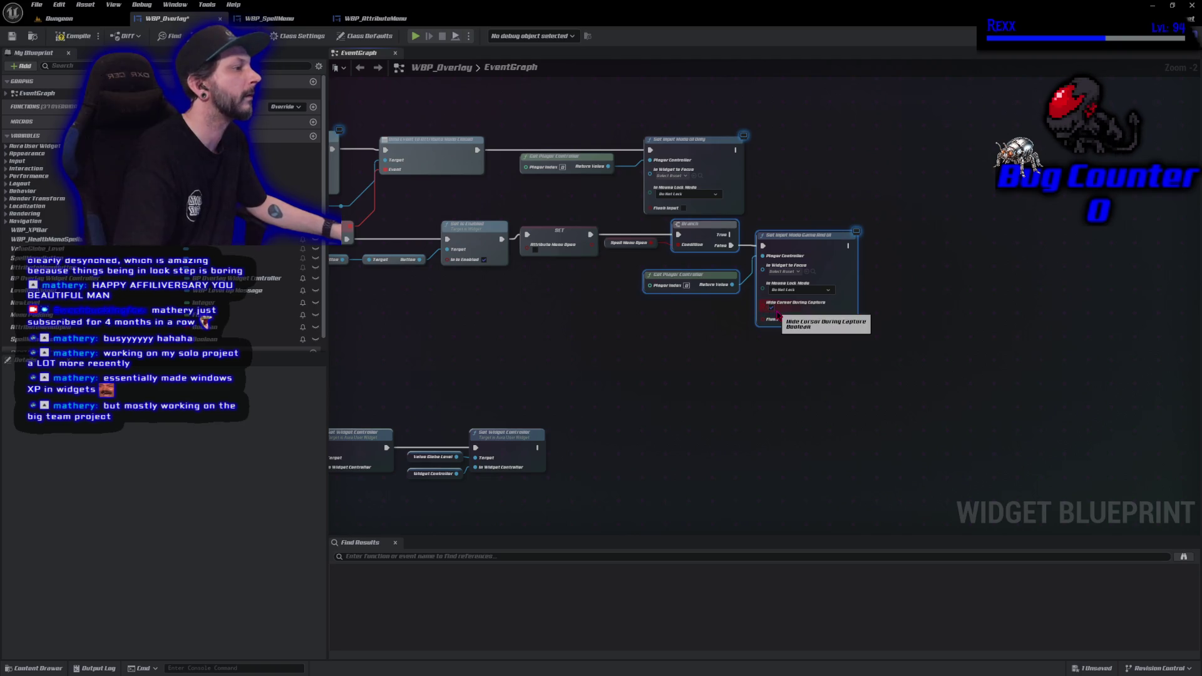
{"action": "left_click", "coordinate": [770, 307]}
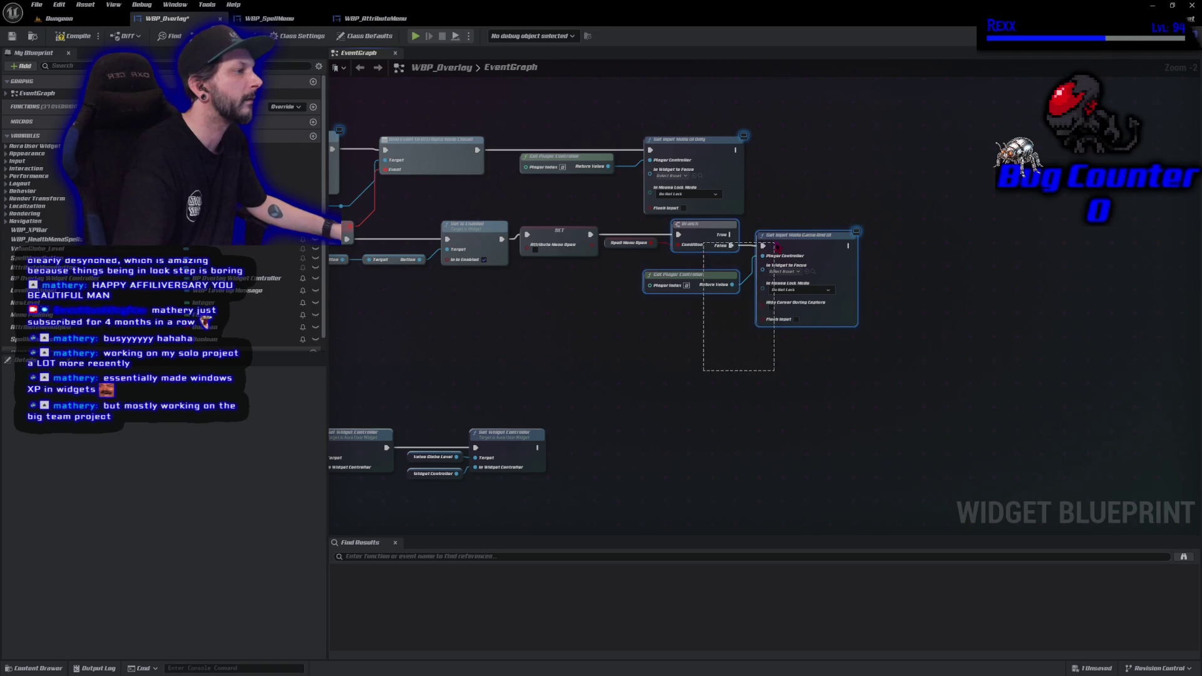
{"action": "mouse_move", "coordinate": [746, 427]}
{"action": "left_mouse_down"}
{"action": "mouse_move", "coordinate": [951, 227]}
{"action": "mouse_move", "coordinate": [749, 281]}
{"action": "left_mouse_up"}
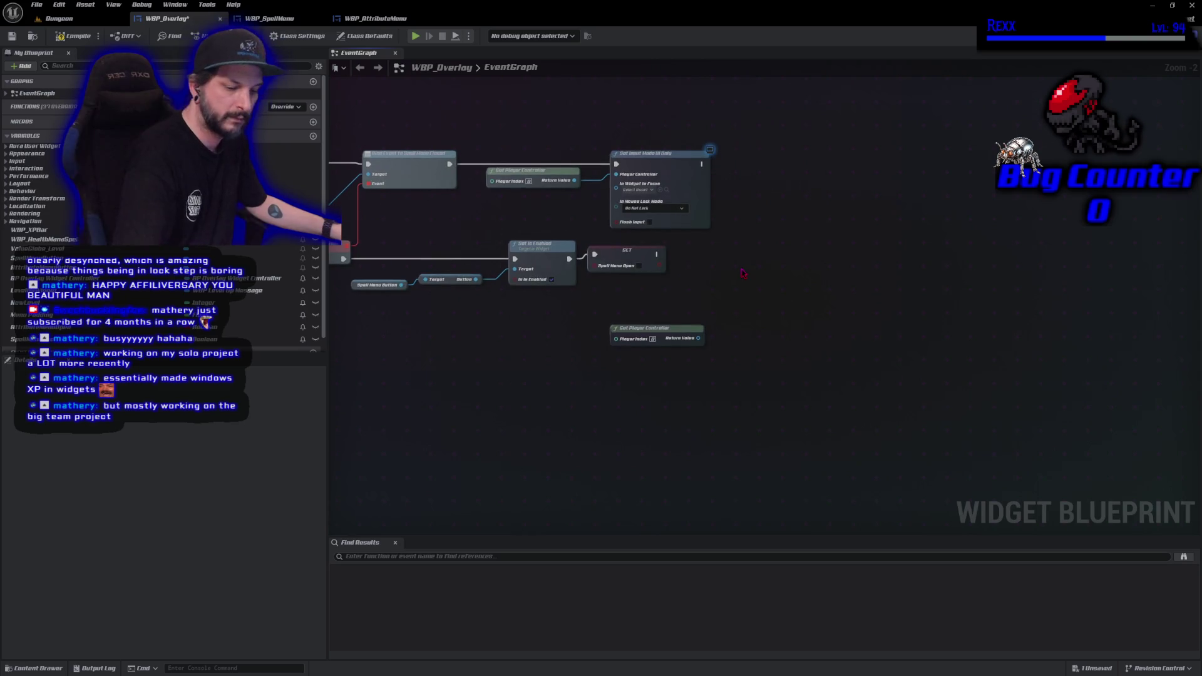
{"action": "key", "text": "ctrl+v"}
{"action": "left_click_drag", "start_coordinate": [657, 254], "coordinate": [723, 260]}
{"action": "mouse_move", "coordinate": [41, 327]}
{"action": "left_mouse_down"}
{"action": "mouse_move", "coordinate": [714, 294]}
{"action": "mouse_move", "coordinate": [668, 270]}
{"action": "mouse_move", "coordinate": [668, 293]}
{"action": "left_mouse_up"}
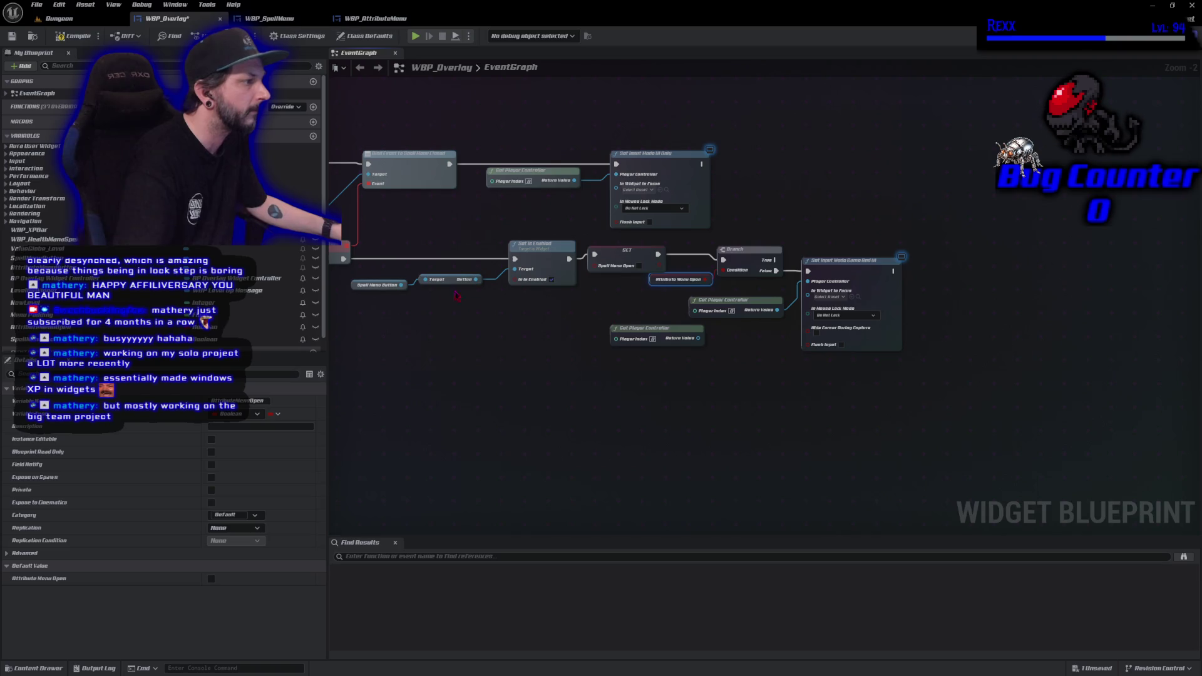
{"action": "key", "text": "ctrl+s"}
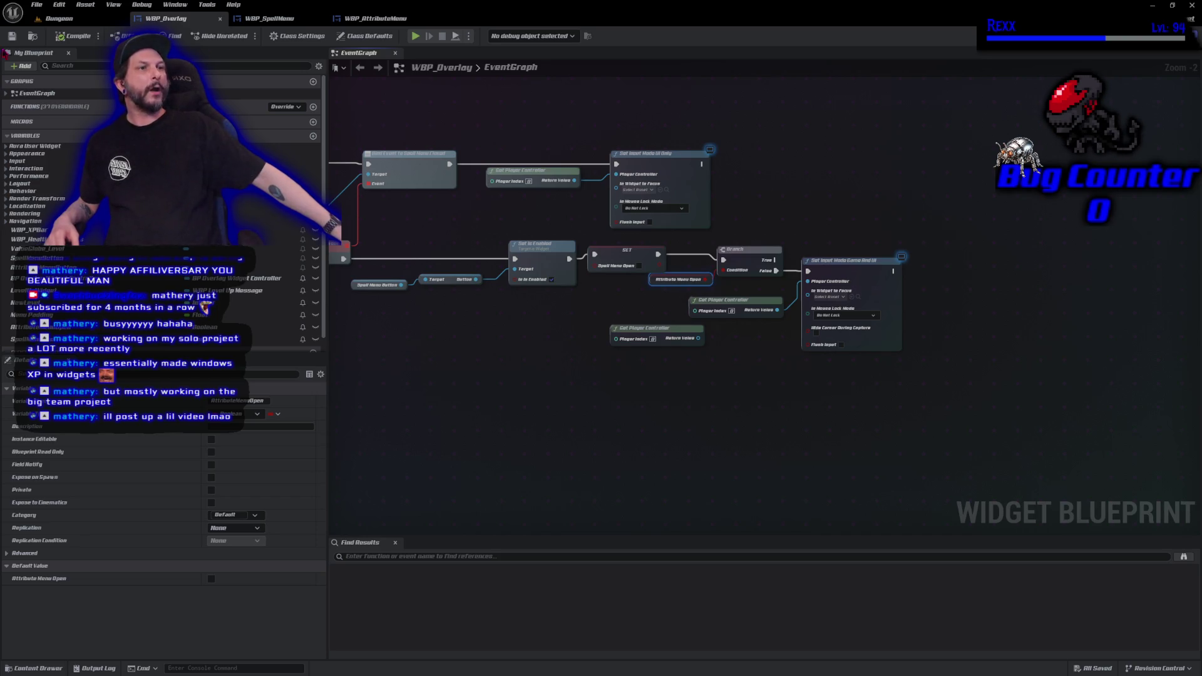
{"action": "left_click", "coordinate": [60, 18]}
{"action": "left_click", "coordinate": [237, 35]}
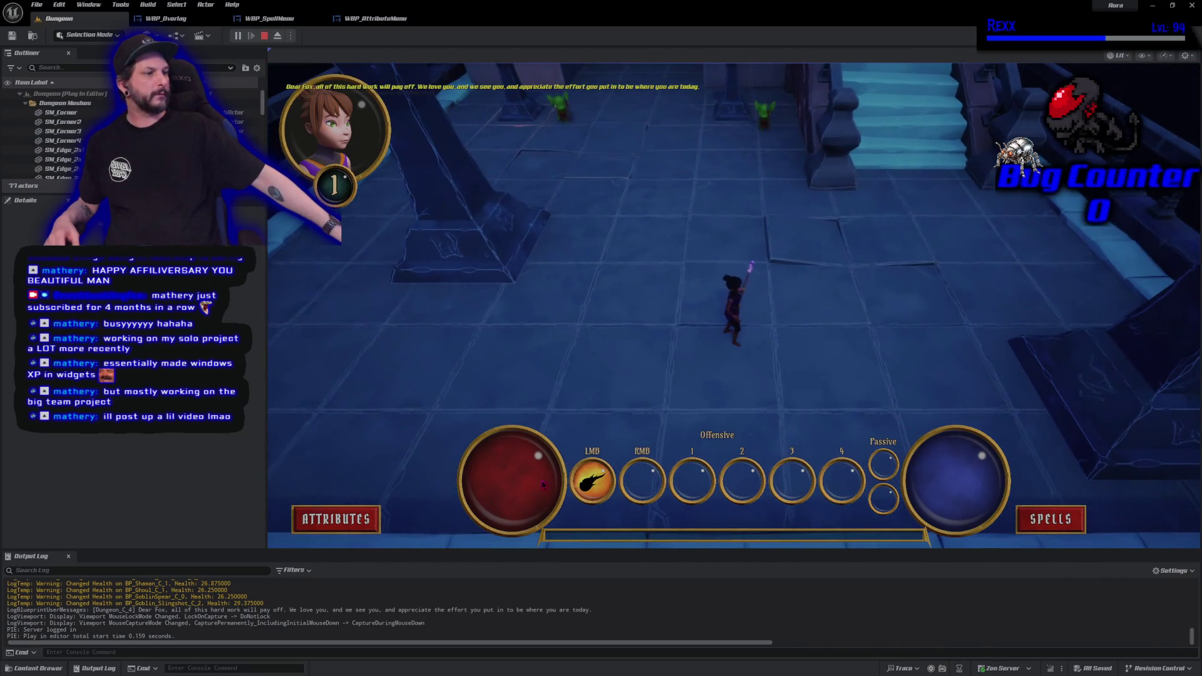
{"action": "left_click", "coordinate": [336, 519]}
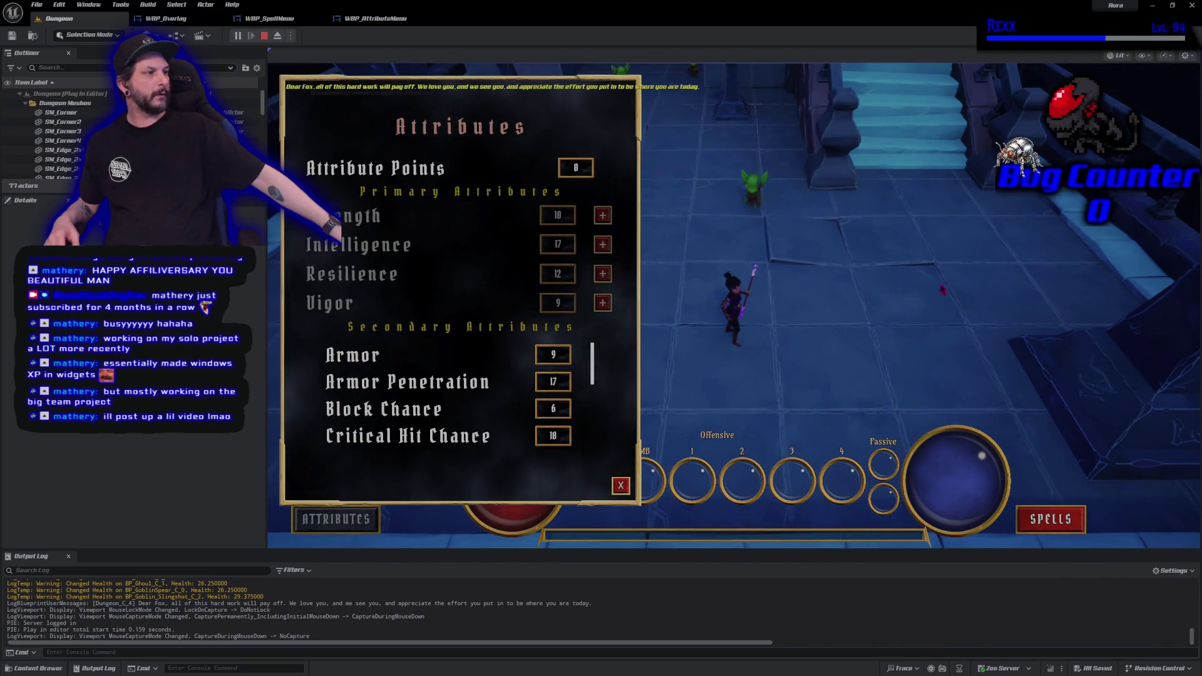
{"action": "left_click", "coordinate": [1080, 512]}
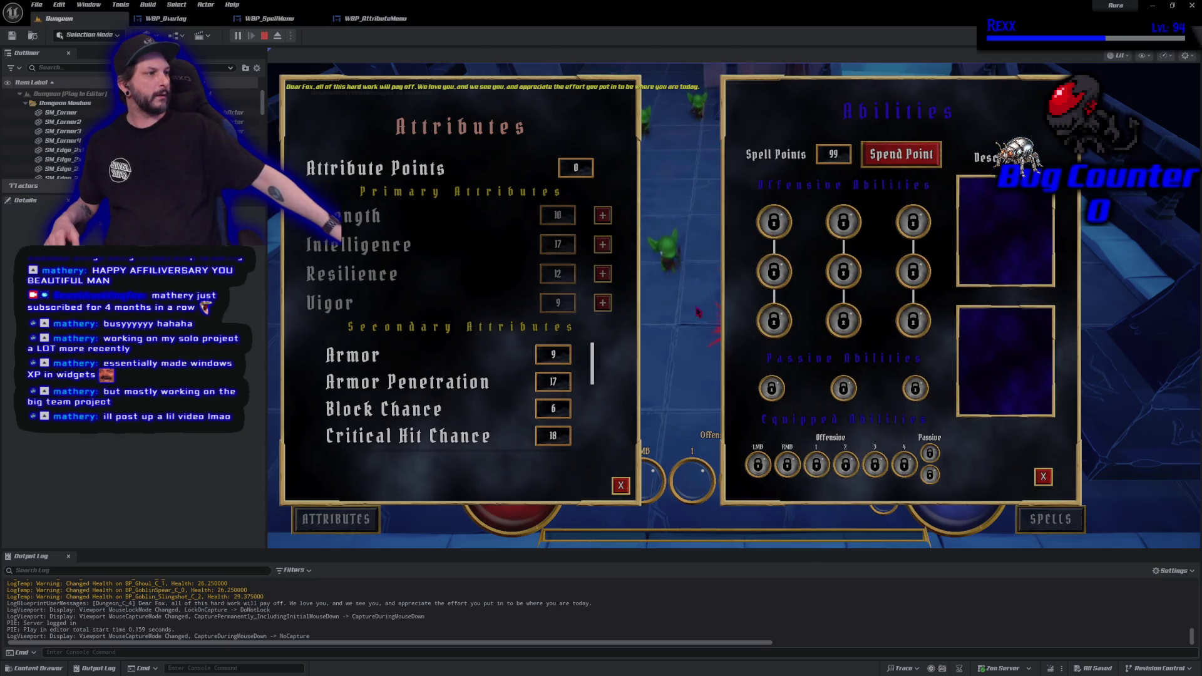
{"action": "left_click", "coordinate": [621, 485]}
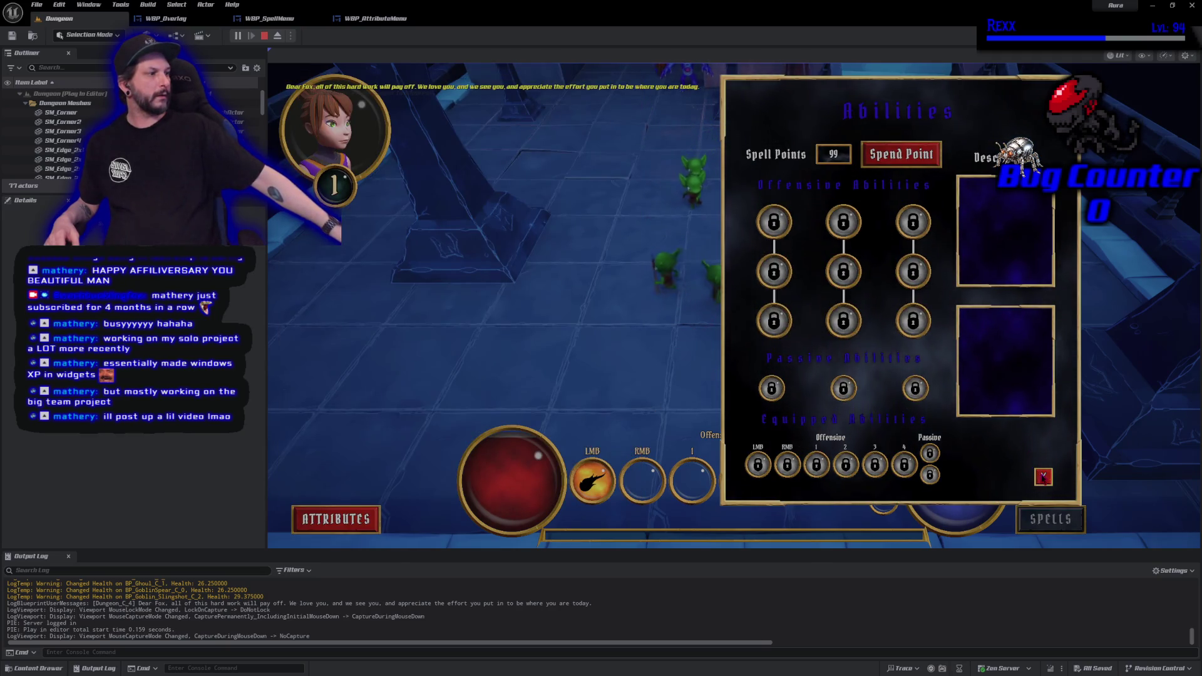
{"action": "left_click", "coordinate": [1043, 477]}
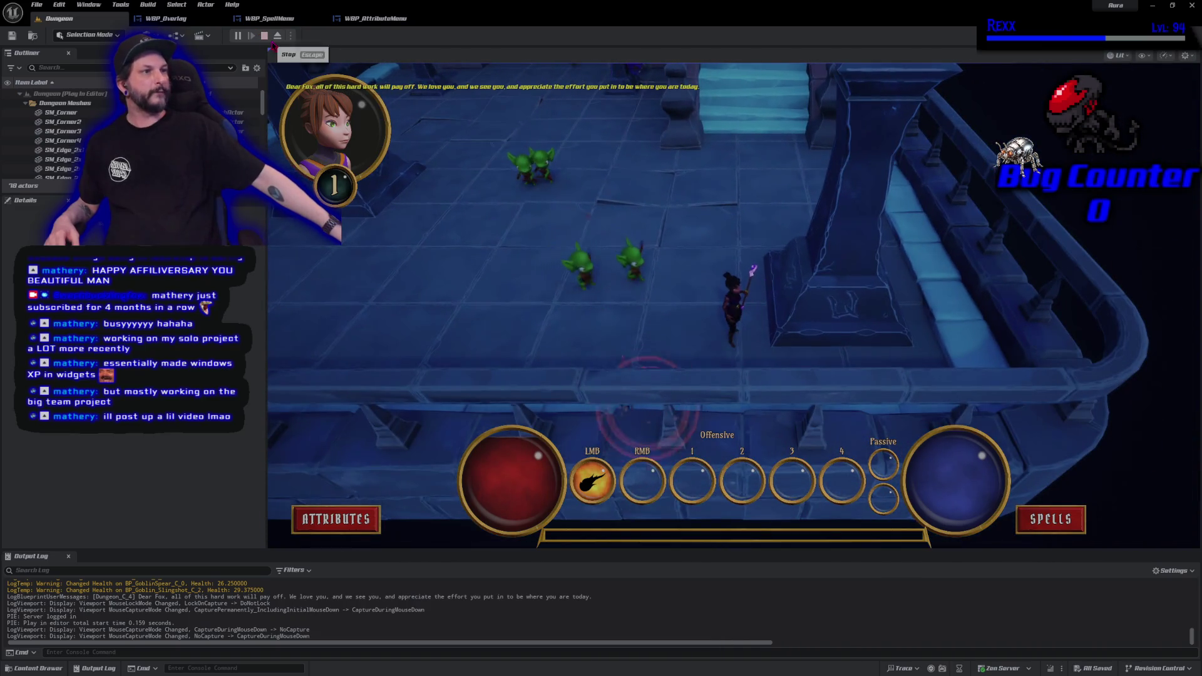
{"action": "key", "text": "Escape"}
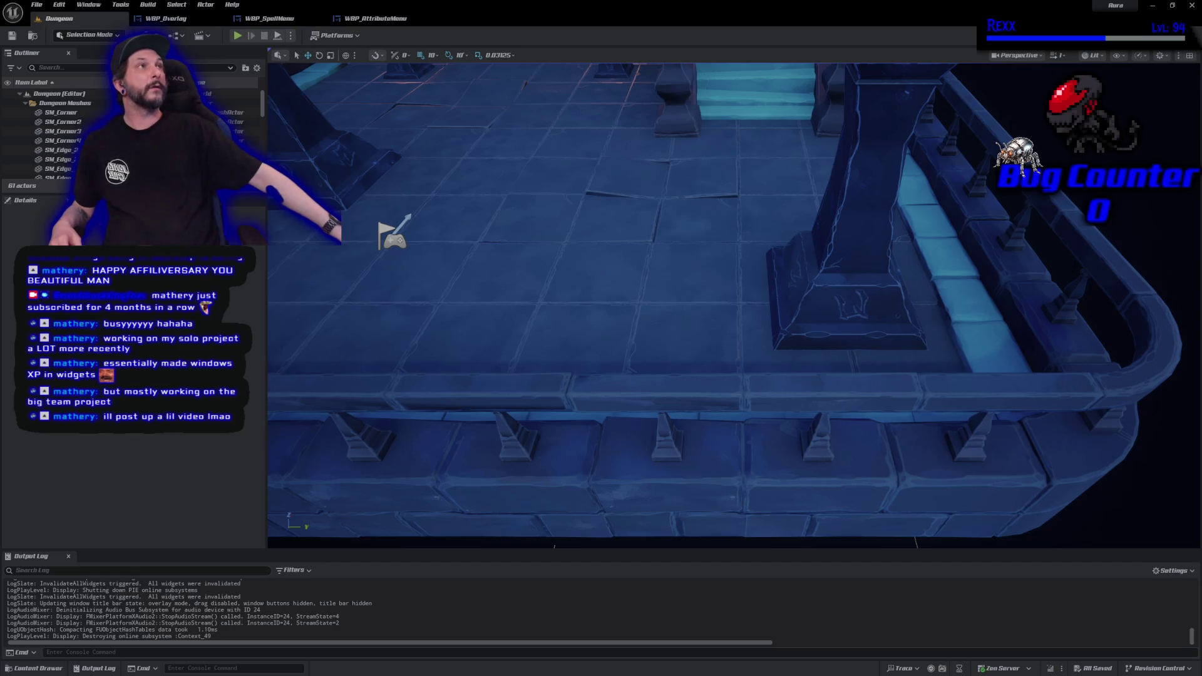
{"action": "left_click", "coordinate": [186, 18]}
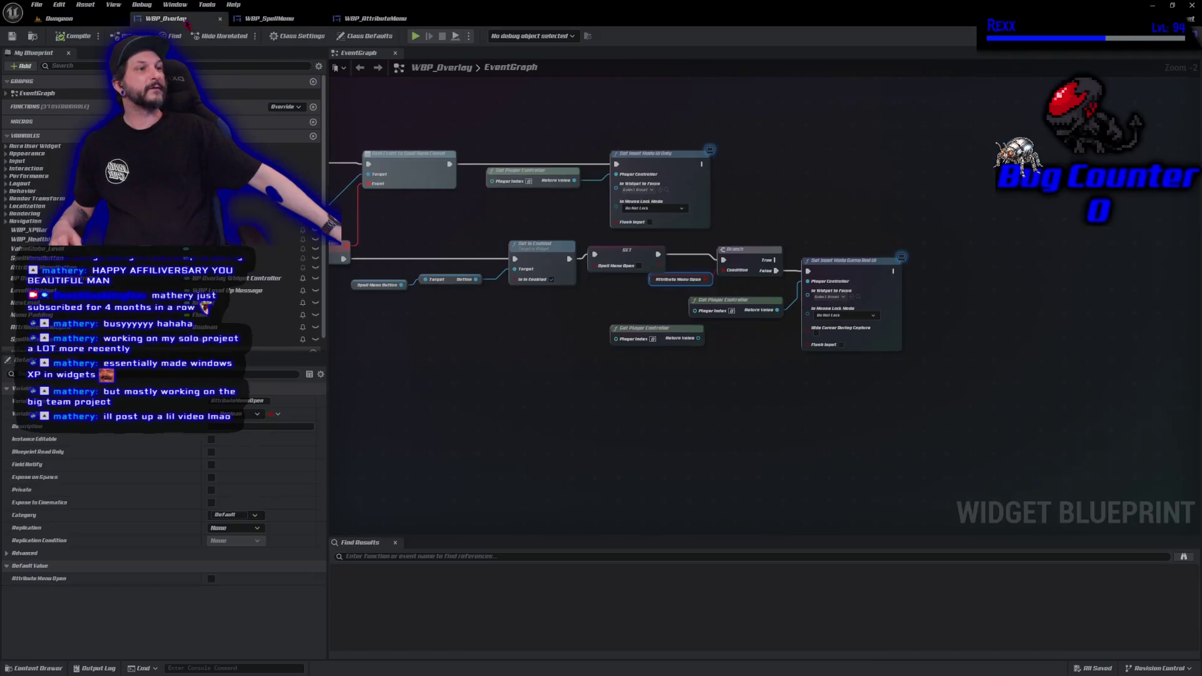
Marquee-select the nodes that set the open flag and create, position and bind the attribute menu.
{"action": "scroll", "coordinate": [551, 295], "scroll_direction": "down", "scroll_amount": 4}
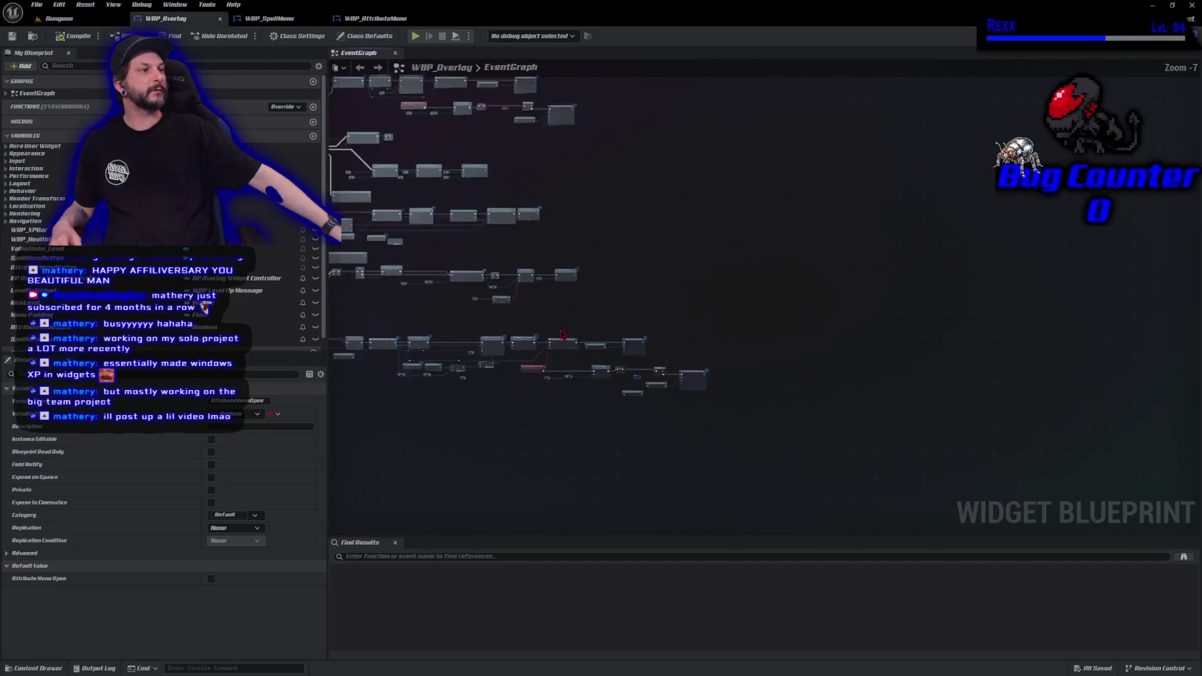
{"action": "scroll", "coordinate": [551, 295], "scroll_direction": "down", "scroll_amount": 2}
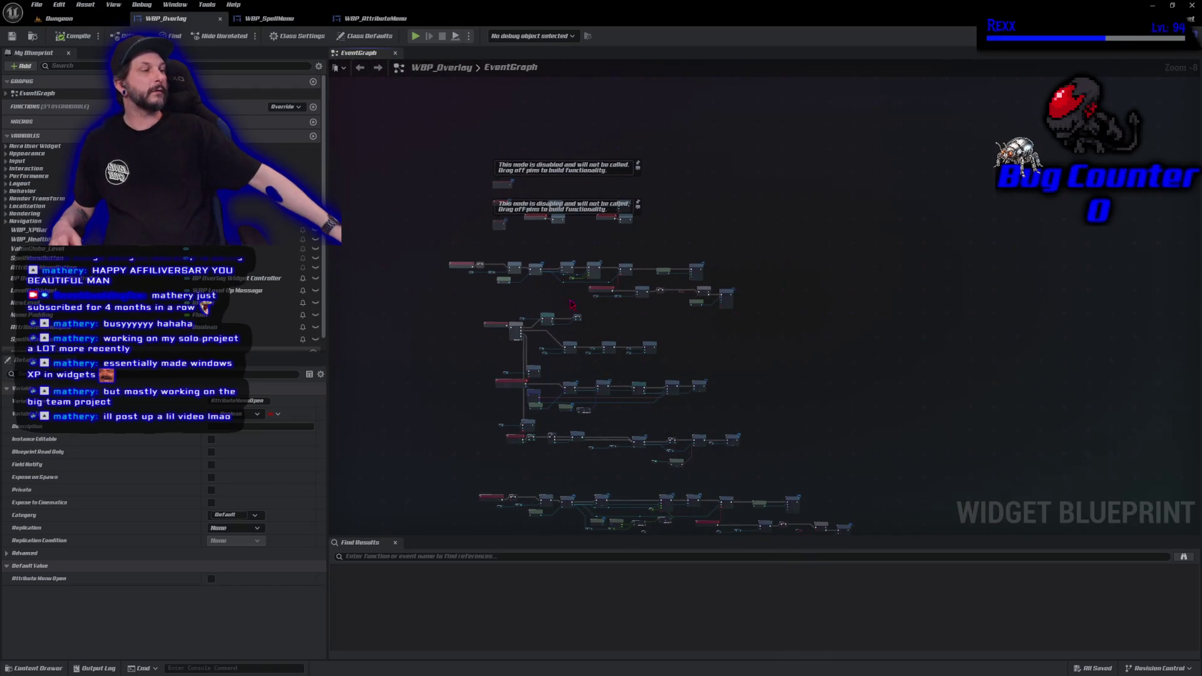
{"action": "scroll", "coordinate": [551, 295], "scroll_direction": "up", "scroll_amount": 6}
{"action": "left_click_drag", "start_coordinate": [566, 302], "coordinate": [657, 354]}
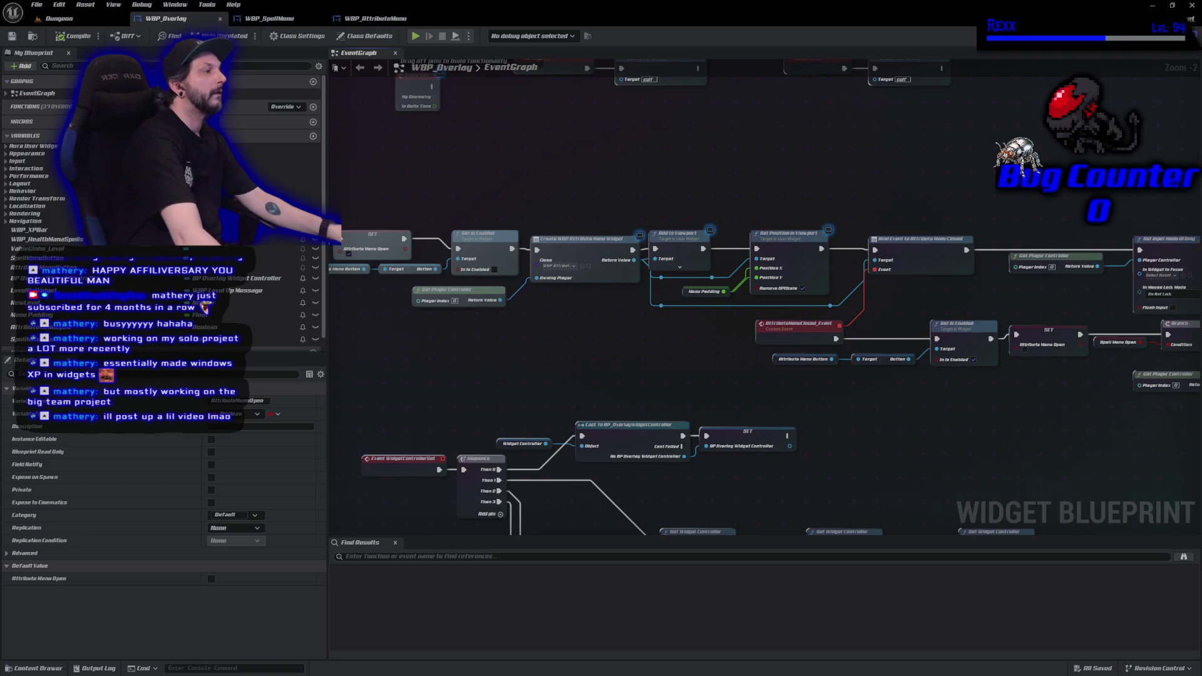
{"action": "left_click_drag", "start_coordinate": [612, 204], "coordinate": [735, 211]}
{"action": "mouse_move", "coordinate": [463, 178]}
{"action": "left_mouse_down"}
{"action": "mouse_move", "coordinate": [617, 241]}
{"action": "mouse_move", "coordinate": [971, 324]}
{"action": "left_mouse_up"}
Collapse the selected attribute-menu nodes into a new function via Collapse to Function.
{"action": "right_click", "coordinate": [916, 270]}
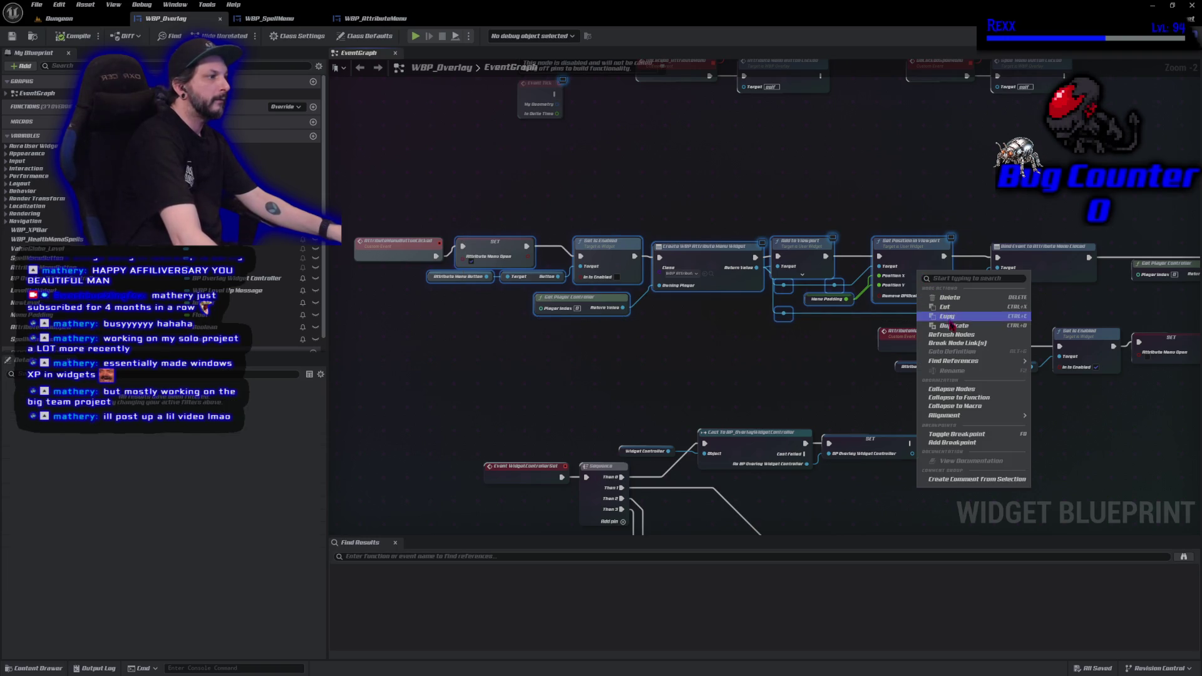
{"action": "left_click", "coordinate": [962, 397]}
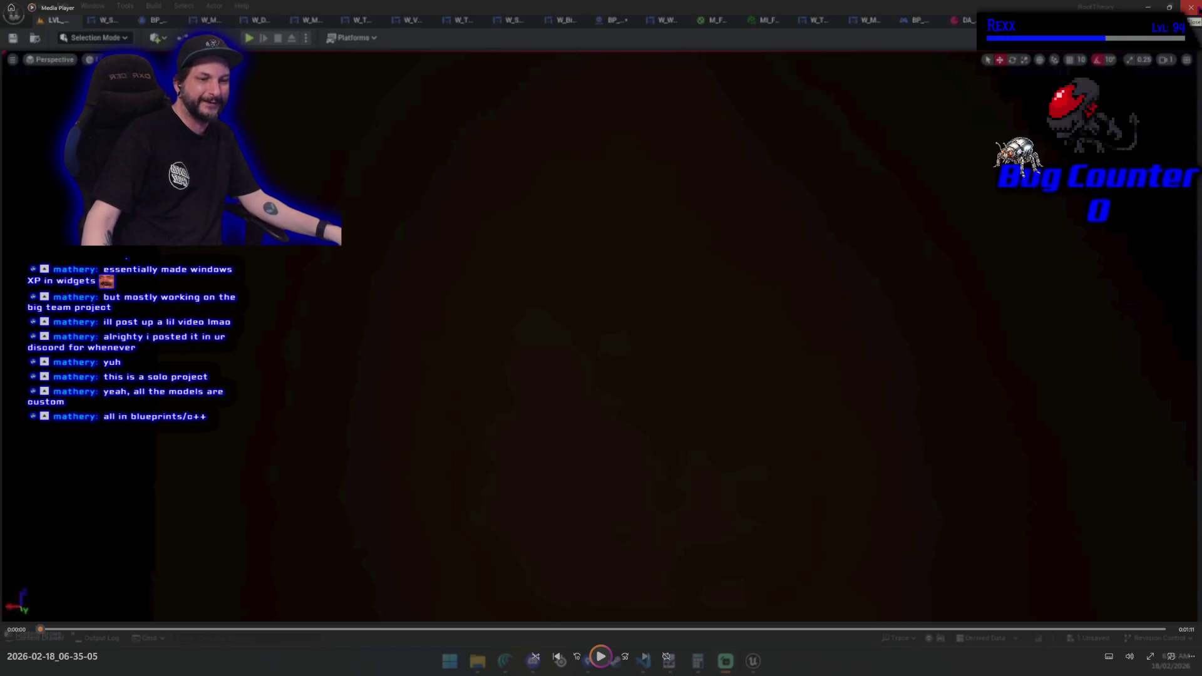
Play the Media Player recording to show the fireOS boot screen.
{"action": "left_click", "coordinate": [601, 657]}
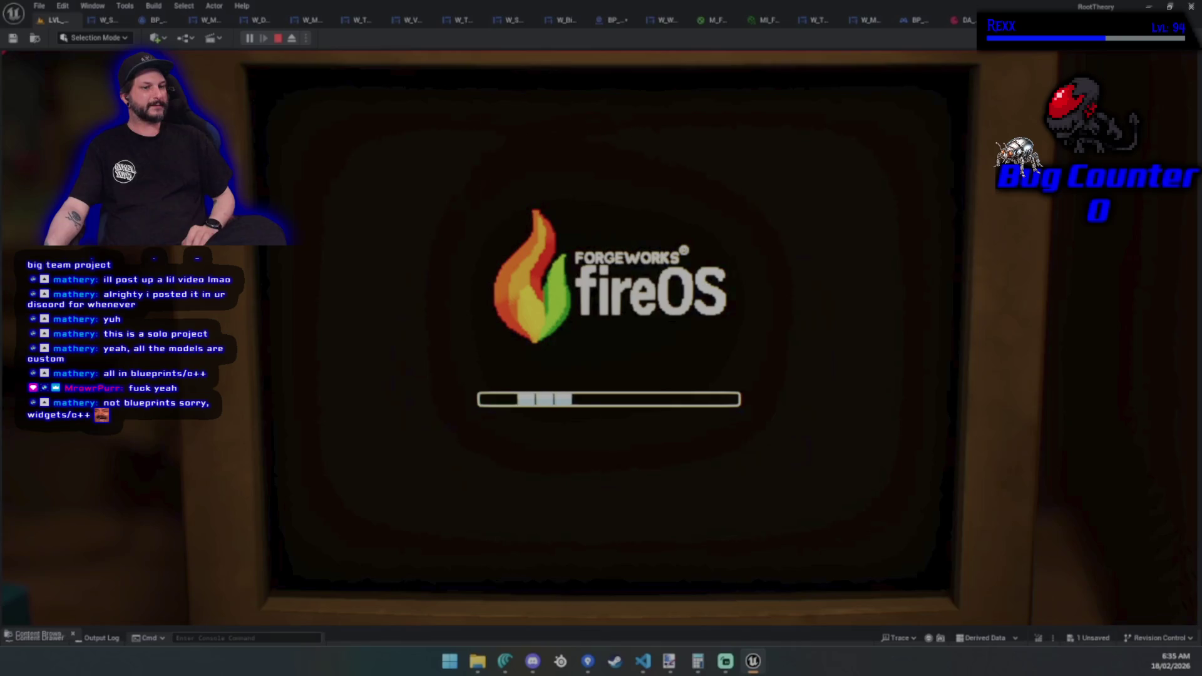
In the game, start New Game, enter a username and pick the bunny profile picture.
{"action": "key", "text": "shift+F1"}
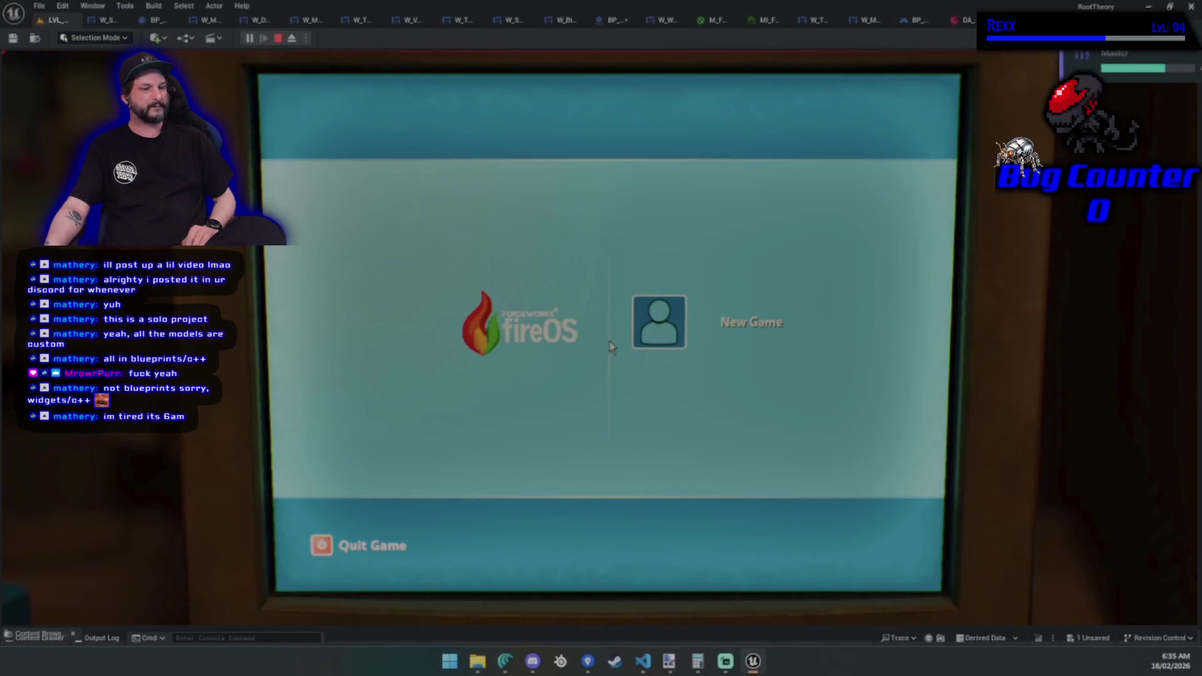
{"action": "left_click", "coordinate": [612, 348]}
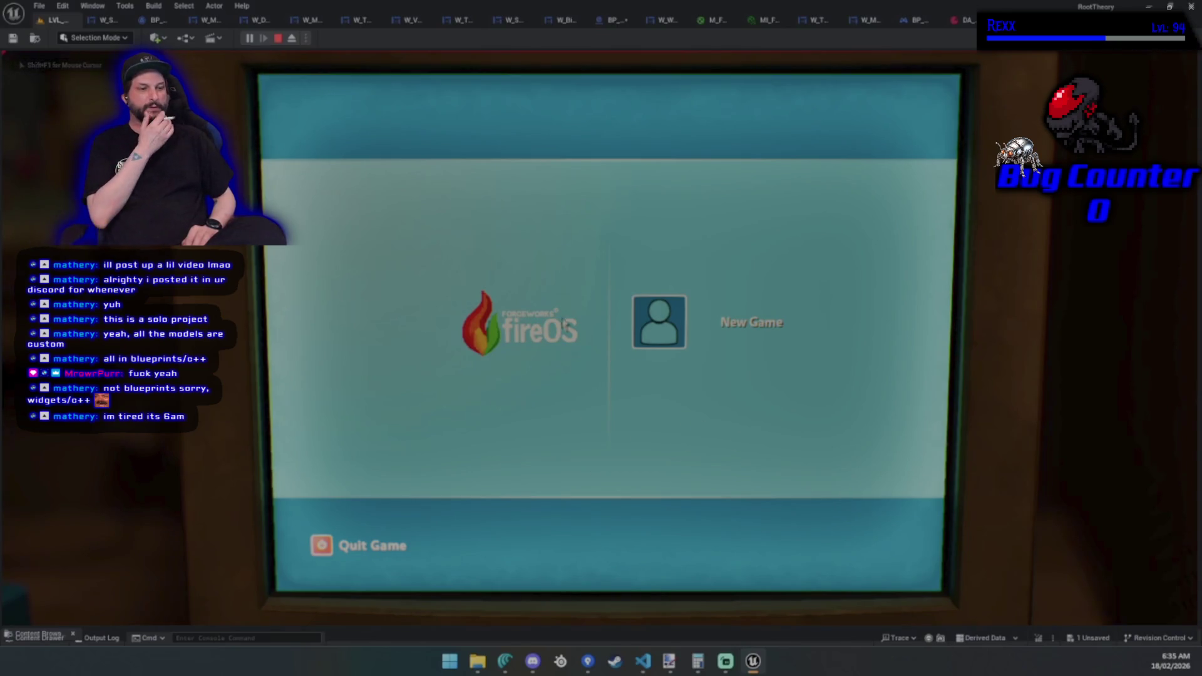
{"action": "left_click", "coordinate": [665, 335]}
{"action": "left_click", "coordinate": [618, 241]}
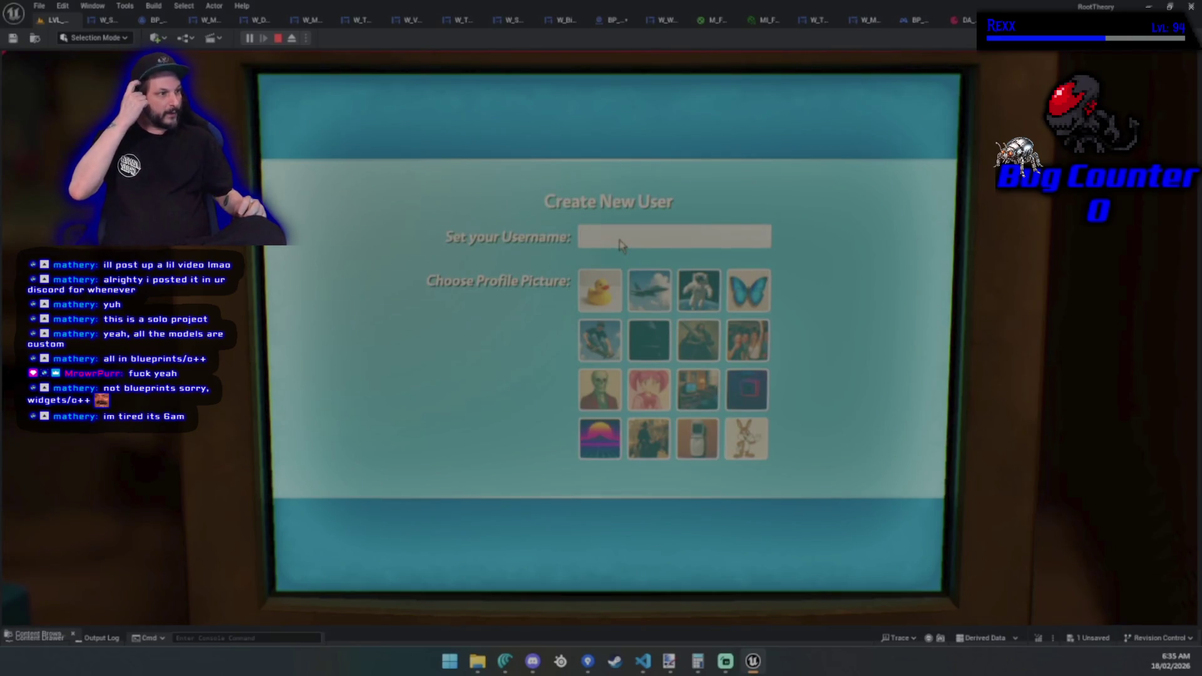
{"action": "type", "text": "FOXYYYY"}
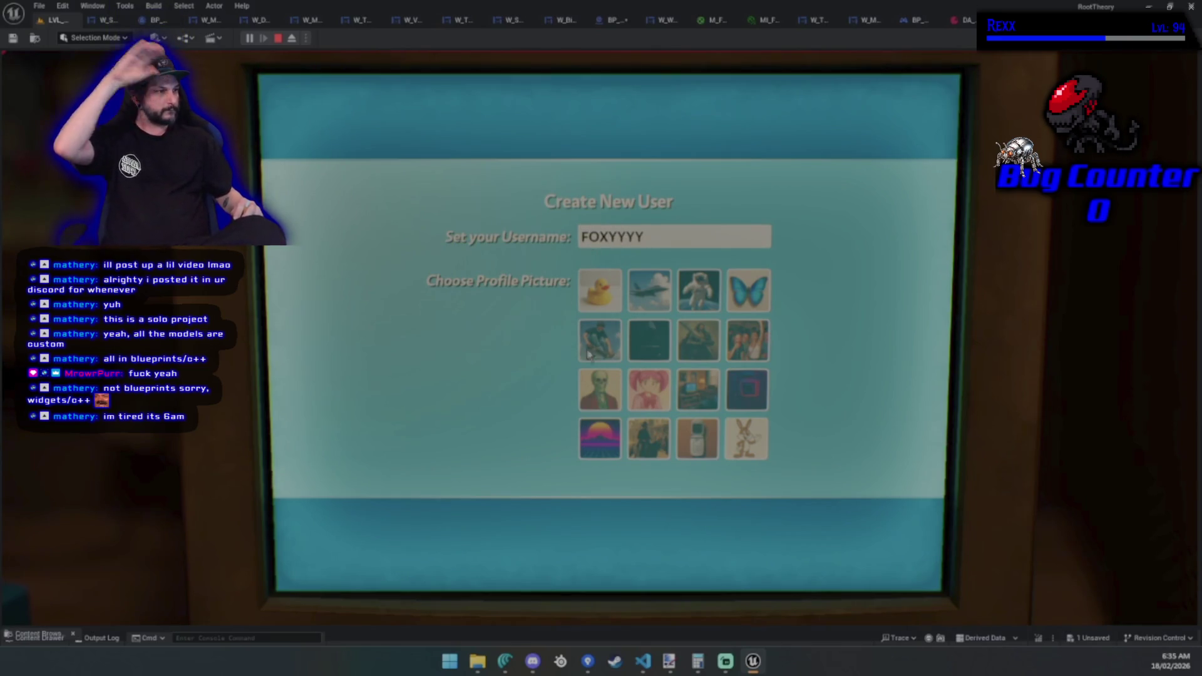
{"action": "left_click", "coordinate": [764, 441]}
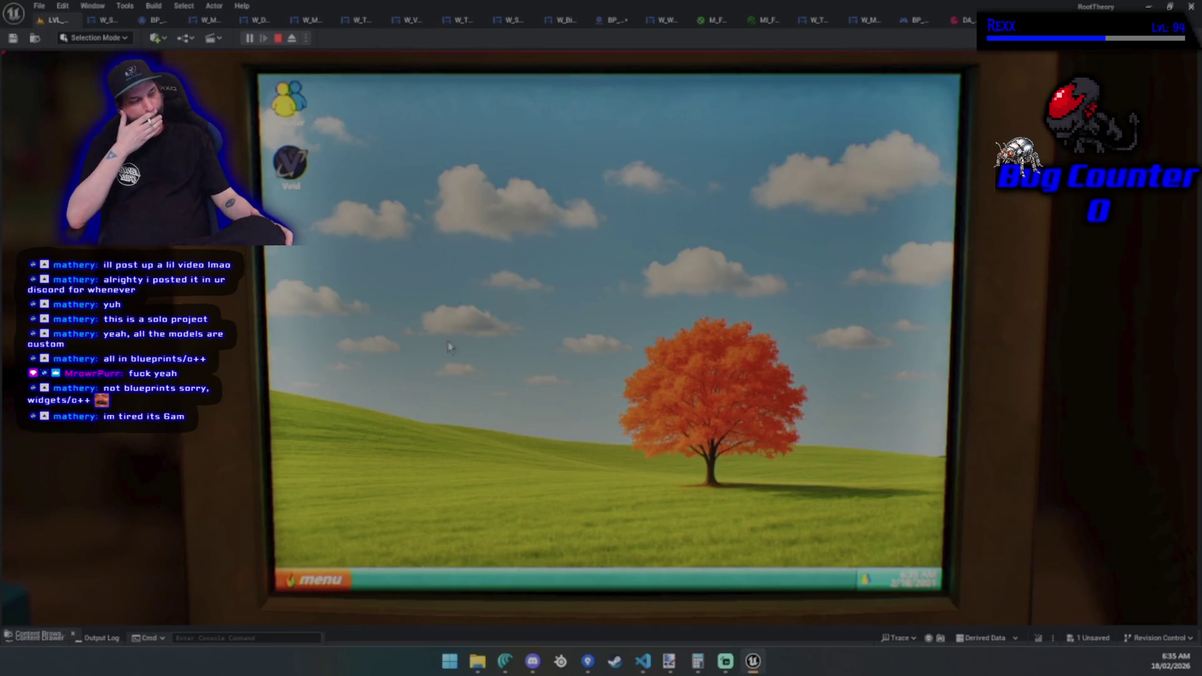
Select and rearrange the Talkster and Void desktop icons, then open and close the start menu.
{"action": "mouse_move", "coordinate": [738, 199]}
{"action": "left_mouse_down"}
{"action": "mouse_move", "coordinate": [522, 321]}
{"action": "mouse_move", "coordinate": [624, 421]}
{"action": "left_mouse_up"}
{"action": "left_click_drag", "start_coordinate": [415, 421], "coordinate": [369, 449]}
{"action": "mouse_move", "coordinate": [305, 102]}
{"action": "left_mouse_down"}
{"action": "mouse_move", "coordinate": [469, 199]}
{"action": "mouse_move", "coordinate": [582, 293]}
{"action": "mouse_move", "coordinate": [332, 141]}
{"action": "mouse_move", "coordinate": [307, 102]}
{"action": "left_mouse_up"}
{"action": "left_click_drag", "start_coordinate": [575, 353], "coordinate": [299, 167]}
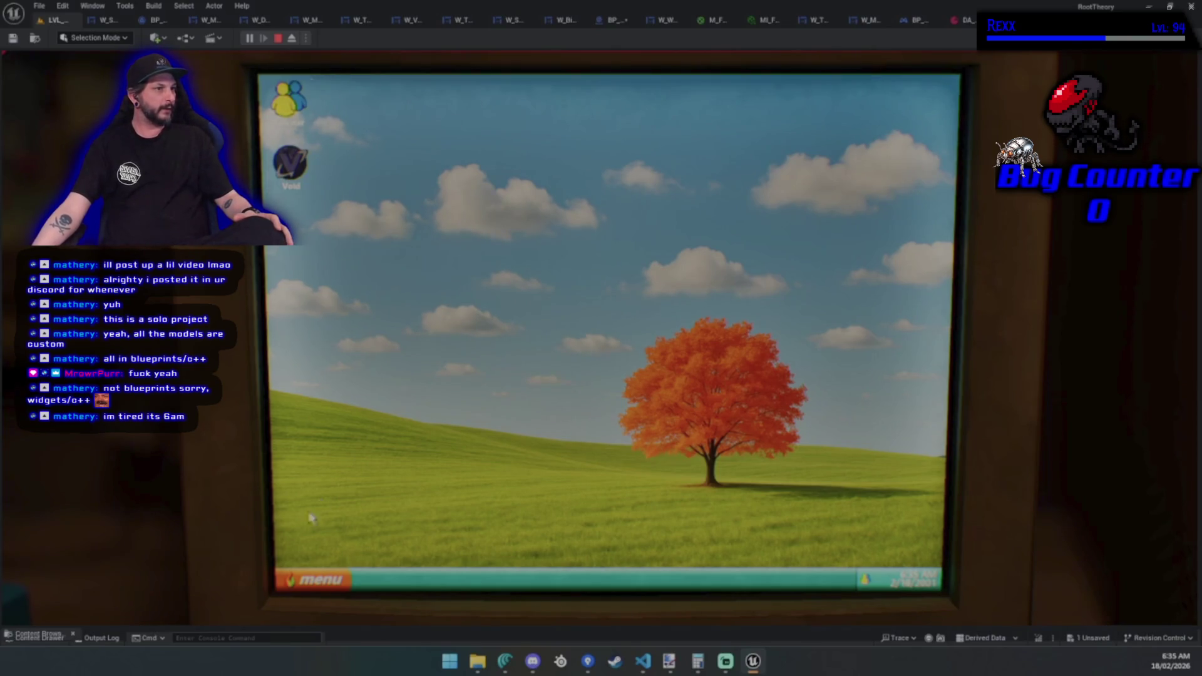
{"action": "left_click", "coordinate": [315, 580]}
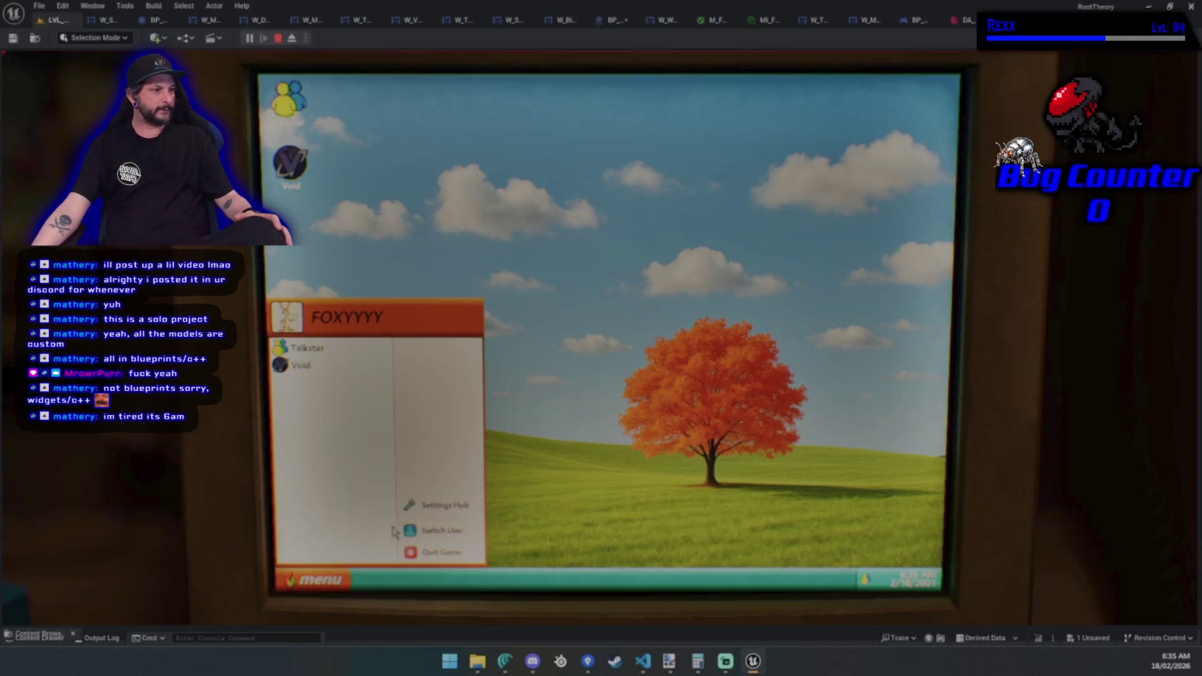
{"action": "left_click", "coordinate": [559, 359]}
Launch Talkster, move its window left, then minimize and restore it.
{"action": "double_click", "coordinate": [289, 100]}
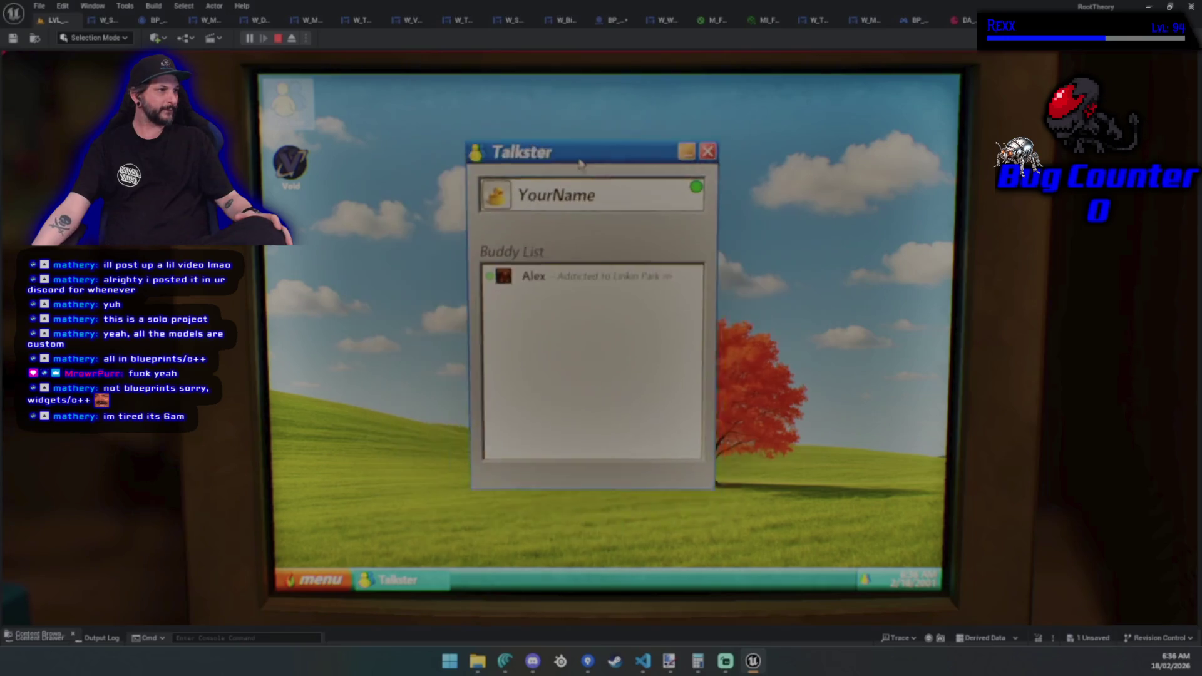
{"action": "mouse_move", "coordinate": [611, 178]}
{"action": "left_mouse_down"}
{"action": "mouse_move", "coordinate": [345, 177]}
{"action": "mouse_move", "coordinate": [814, 195]}
{"action": "mouse_move", "coordinate": [663, 561]}
{"action": "mouse_move", "coordinate": [636, 290]}
{"action": "mouse_move", "coordinate": [596, 108]}
{"action": "mouse_move", "coordinate": [601, 173]}
{"action": "mouse_move", "coordinate": [447, 214]}
{"action": "mouse_move", "coordinate": [506, 165]}
{"action": "left_mouse_up"}
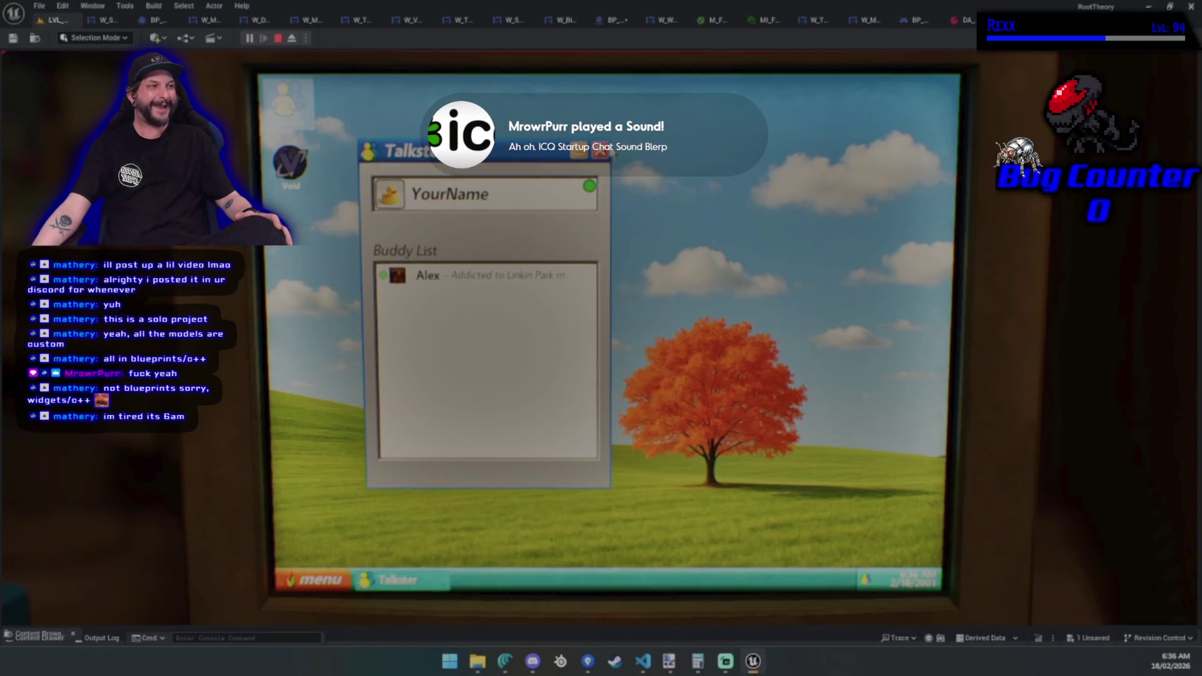
{"action": "left_click", "coordinate": [418, 582]}
{"action": "left_click", "coordinate": [418, 582]}
{"action": "left_click", "coordinate": [419, 582]}
{"action": "left_click", "coordinate": [418, 583]}
{"action": "left_click", "coordinate": [418, 582]}
{"action": "left_click", "coordinate": [418, 583]}
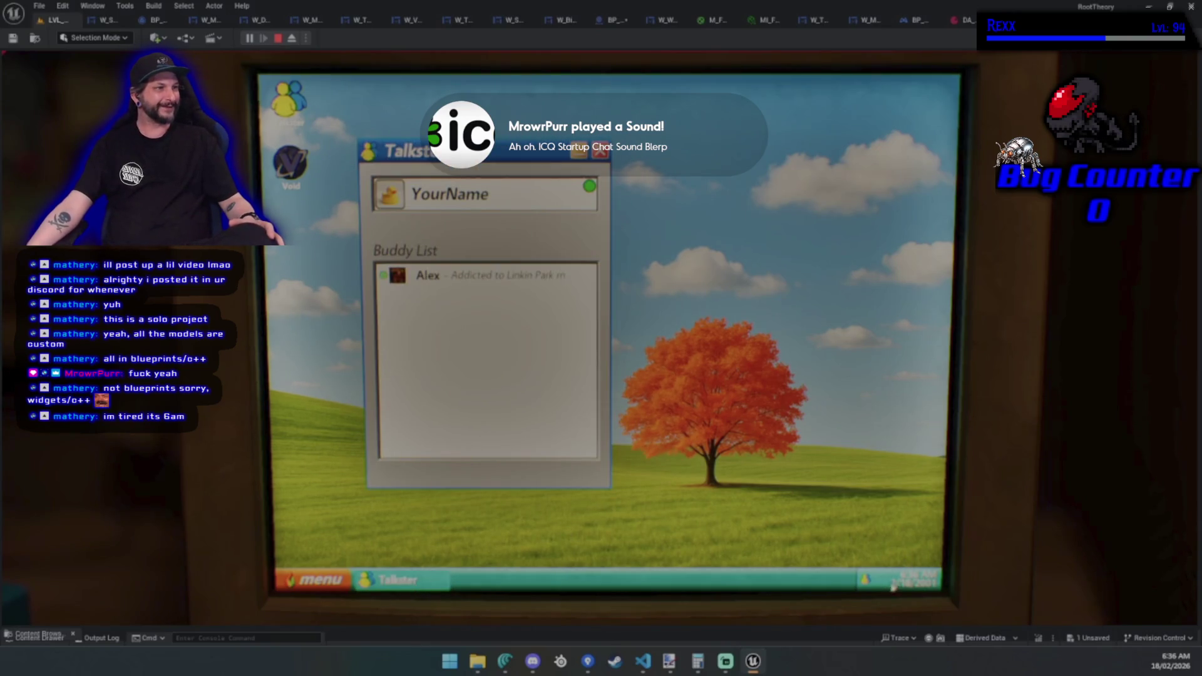
{"action": "mouse_move", "coordinate": [643, 437]}
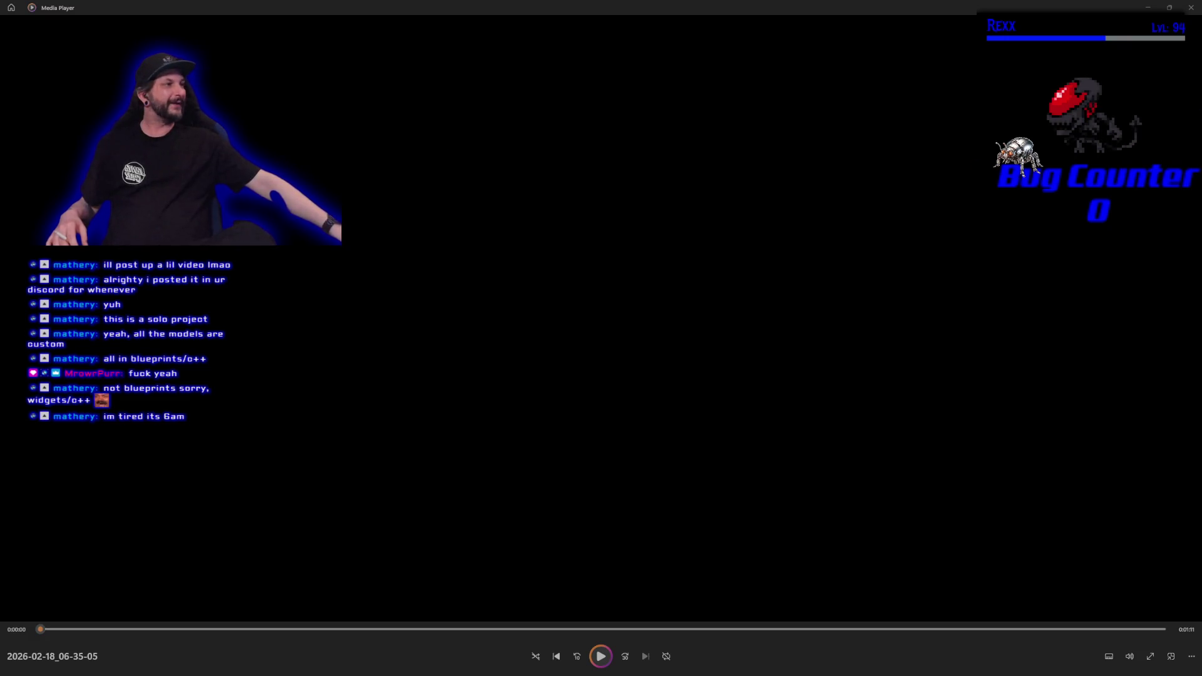
Close Media Player to return to the Unreal editor.
{"action": "left_click", "coordinate": [1191, 7]}
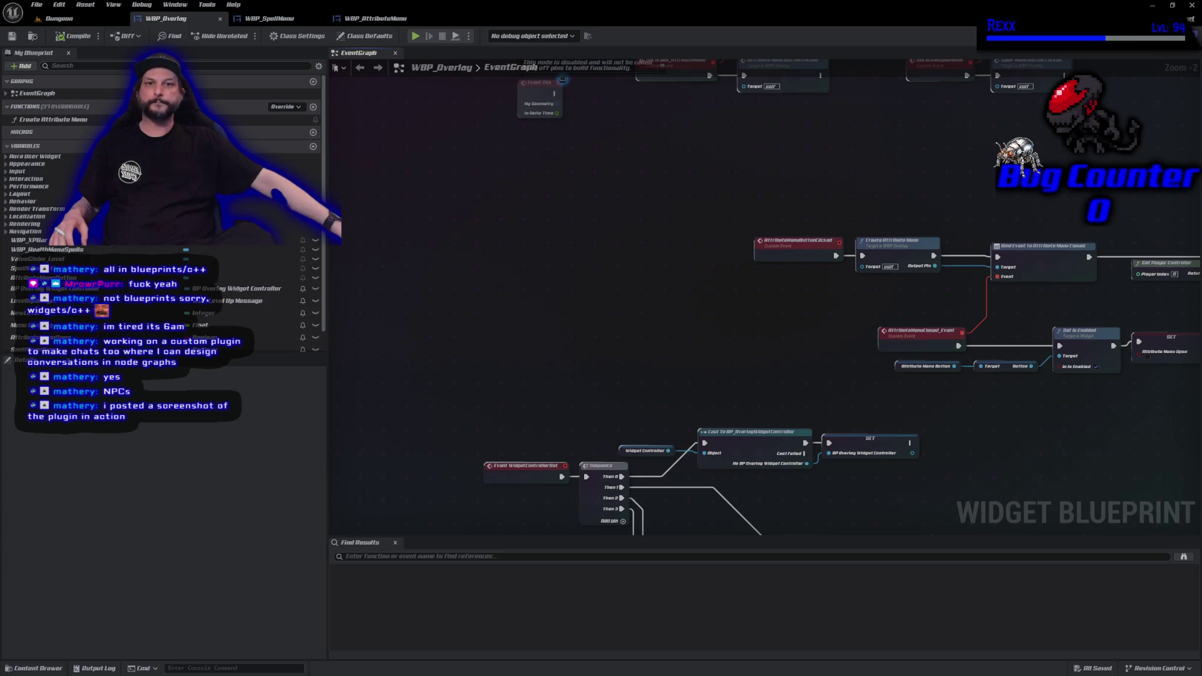
Switch to the Chrome window with the node-graph image and move it toward screen centre.
{"action": "key", "text": "alt+Tab"}
{"action": "mouse_move", "coordinate": [213, 271]}
{"action": "left_mouse_down"}
{"action": "mouse_move", "coordinate": [685, 184]}
{"action": "mouse_move", "coordinate": [739, 197]}
{"action": "left_mouse_up"}
View the dialogue-graph screenshot at 125% page zoom in a resized Chrome window, then return to Unreal.
{"action": "double_click", "coordinate": [739, 196]}
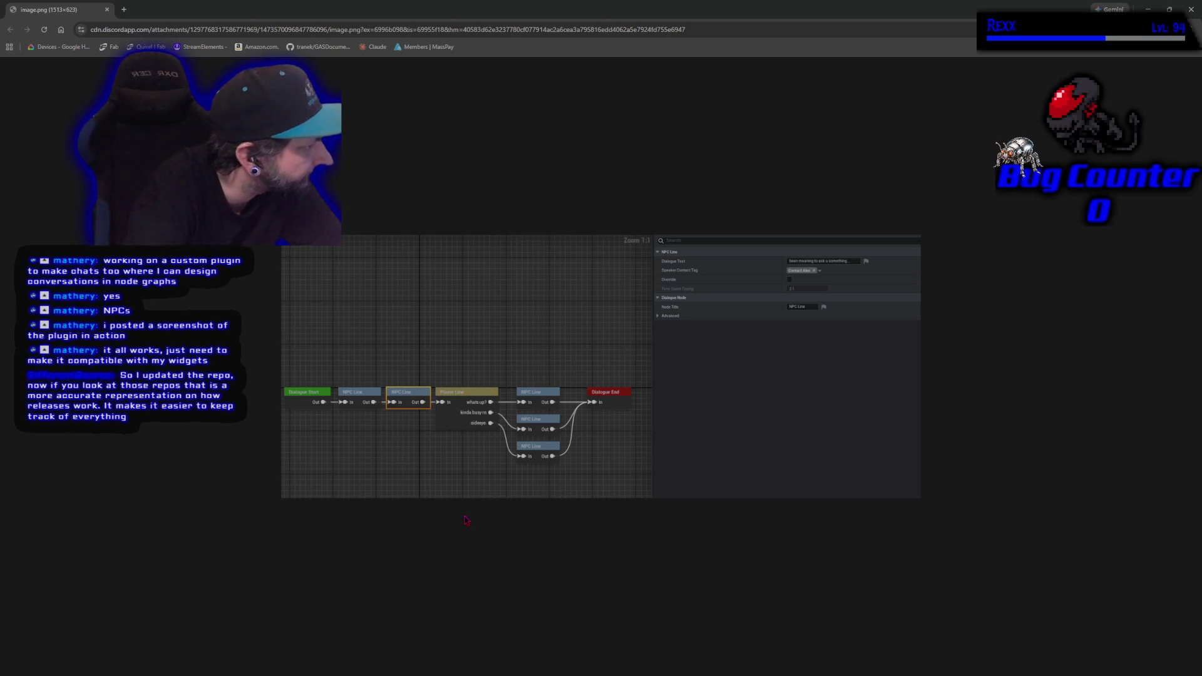
{"action": "scroll", "coordinate": [474, 506], "scroll_direction": "up", "scroll_amount": 3}
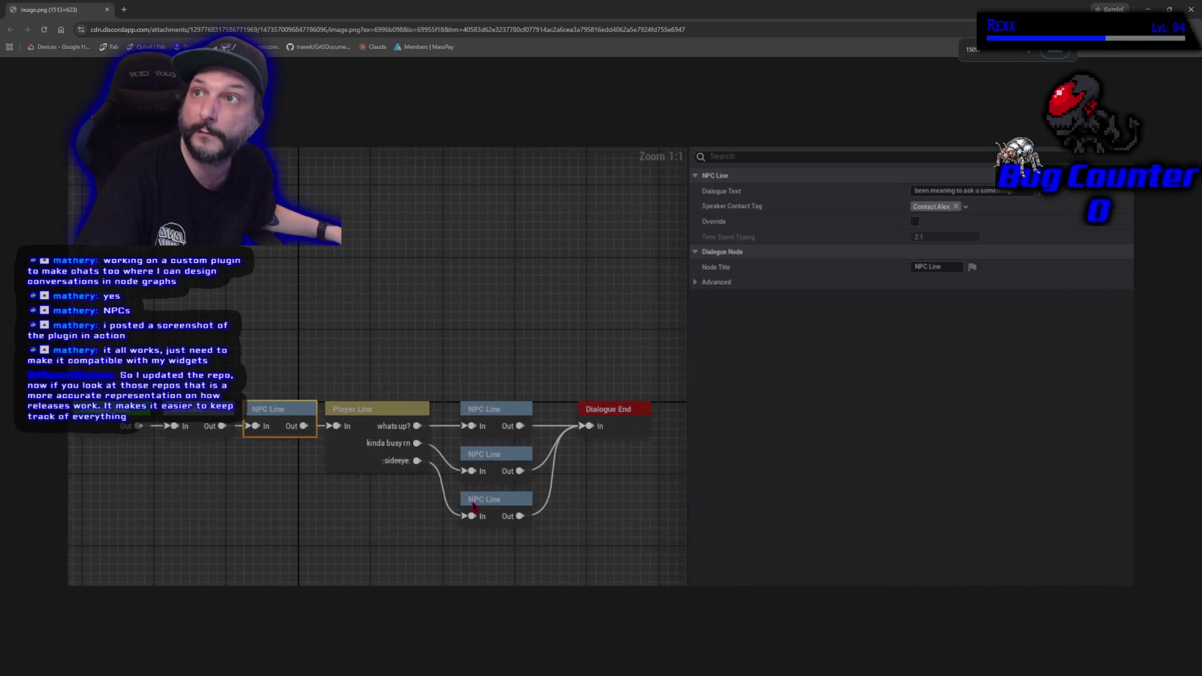
{"action": "key", "text": "ctrl+minus"}
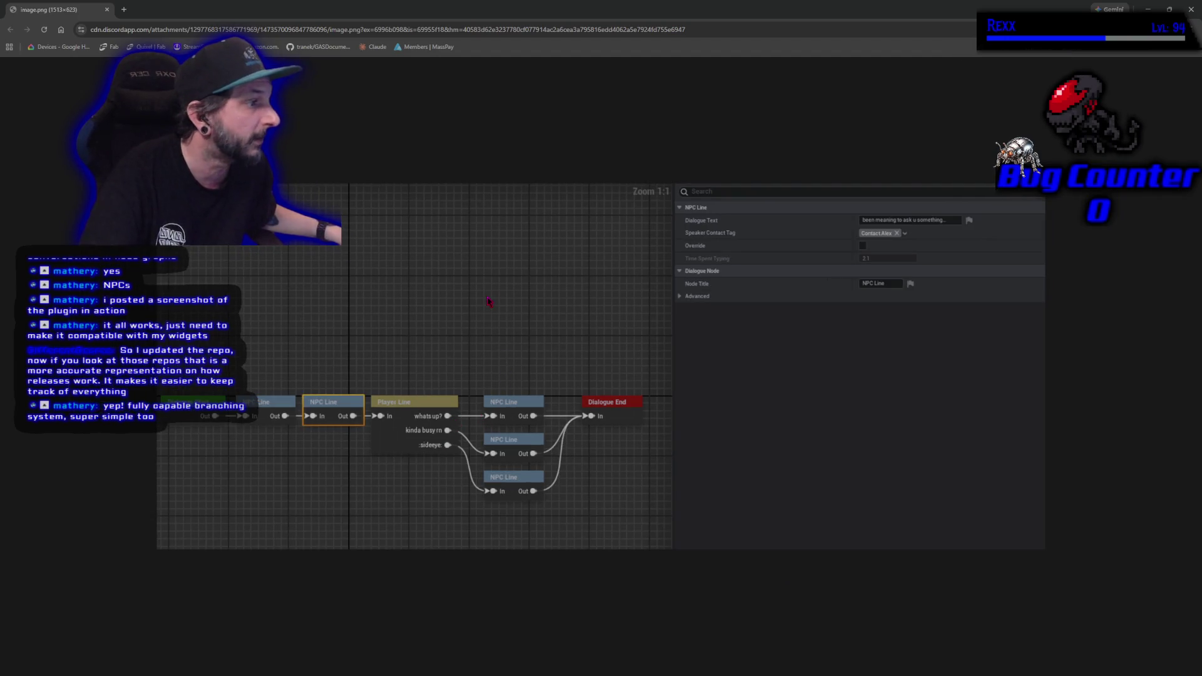
{"action": "mouse_move", "coordinate": [470, 12]}
{"action": "left_mouse_down"}
{"action": "mouse_move", "coordinate": [510, 75]}
{"action": "mouse_move", "coordinate": [571, 247]}
{"action": "left_mouse_up"}
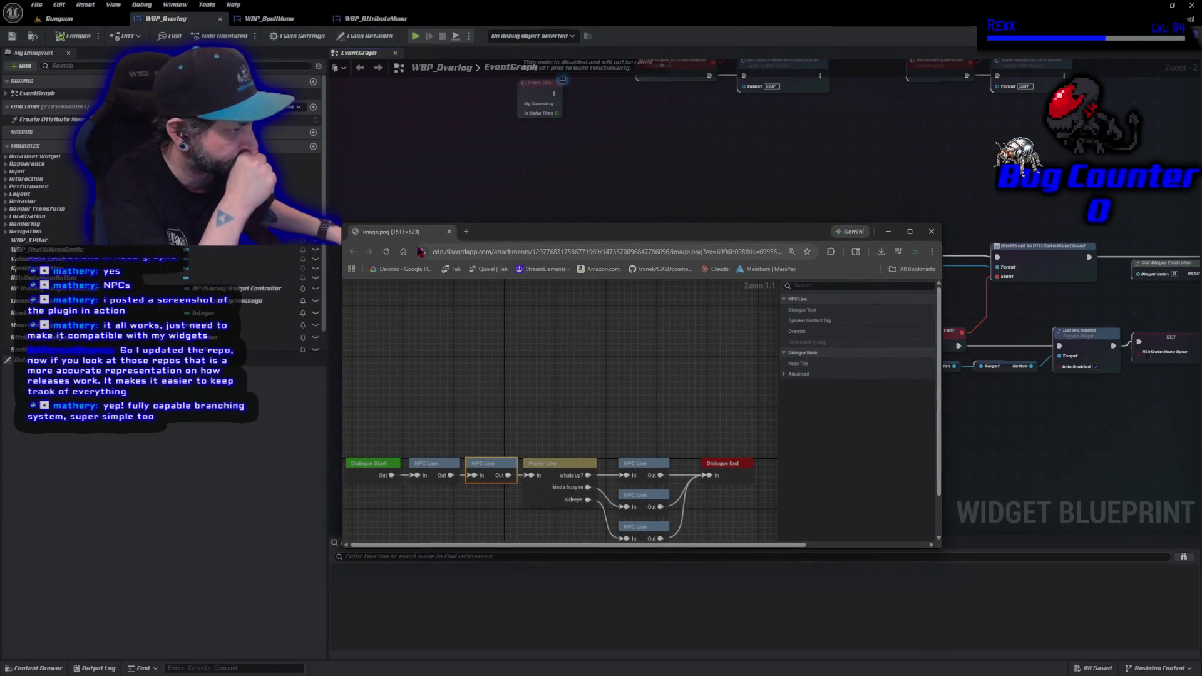
{"action": "mouse_move", "coordinate": [564, 231]}
{"action": "left_mouse_down"}
{"action": "mouse_move", "coordinate": [558, 241]}
{"action": "mouse_move", "coordinate": [557, 3]}
{"action": "left_mouse_up"}
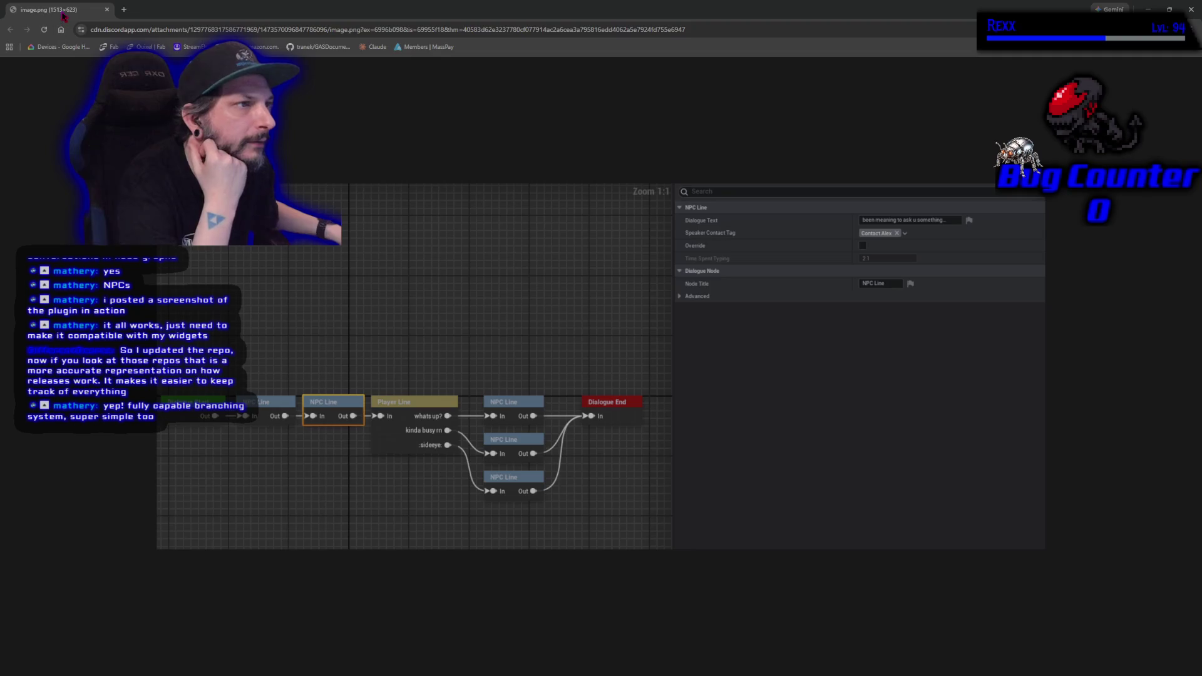
{"action": "key", "text": "alt+Tab"}
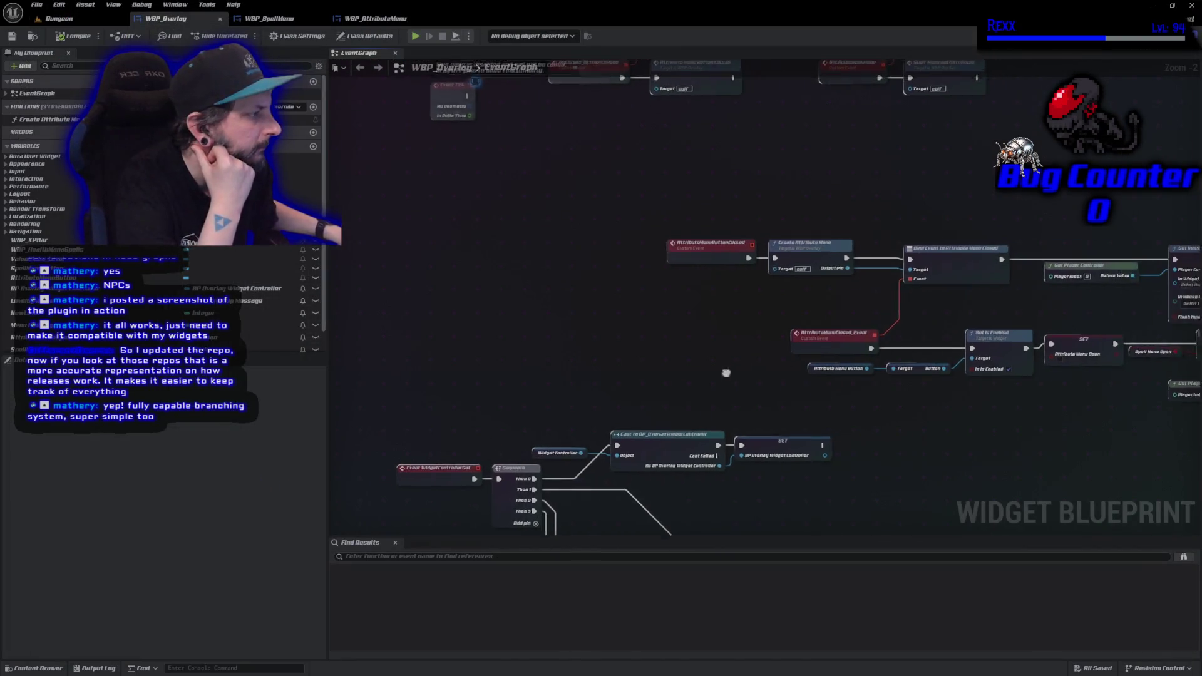
Select the Create Attribute Menu node, deselect it, then start a new Google search in Chrome.
{"action": "left_click", "coordinate": [758, 267]}
{"action": "left_click", "coordinate": [689, 375]}
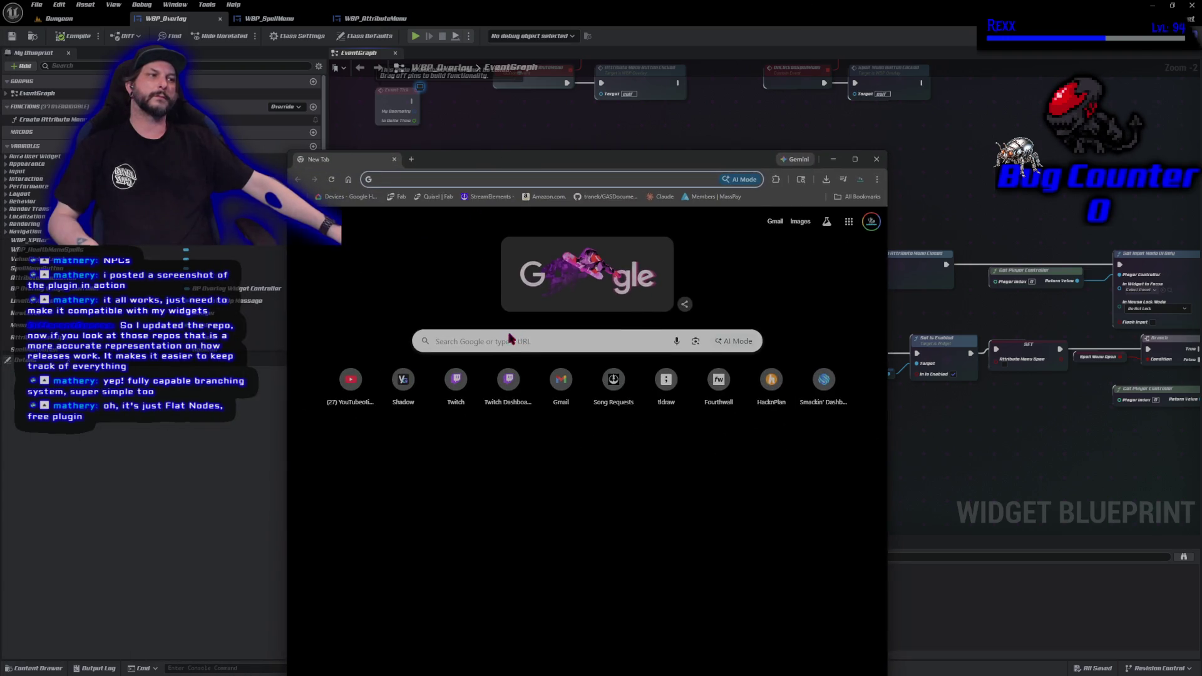
{"action": "left_click", "coordinate": [504, 338]}
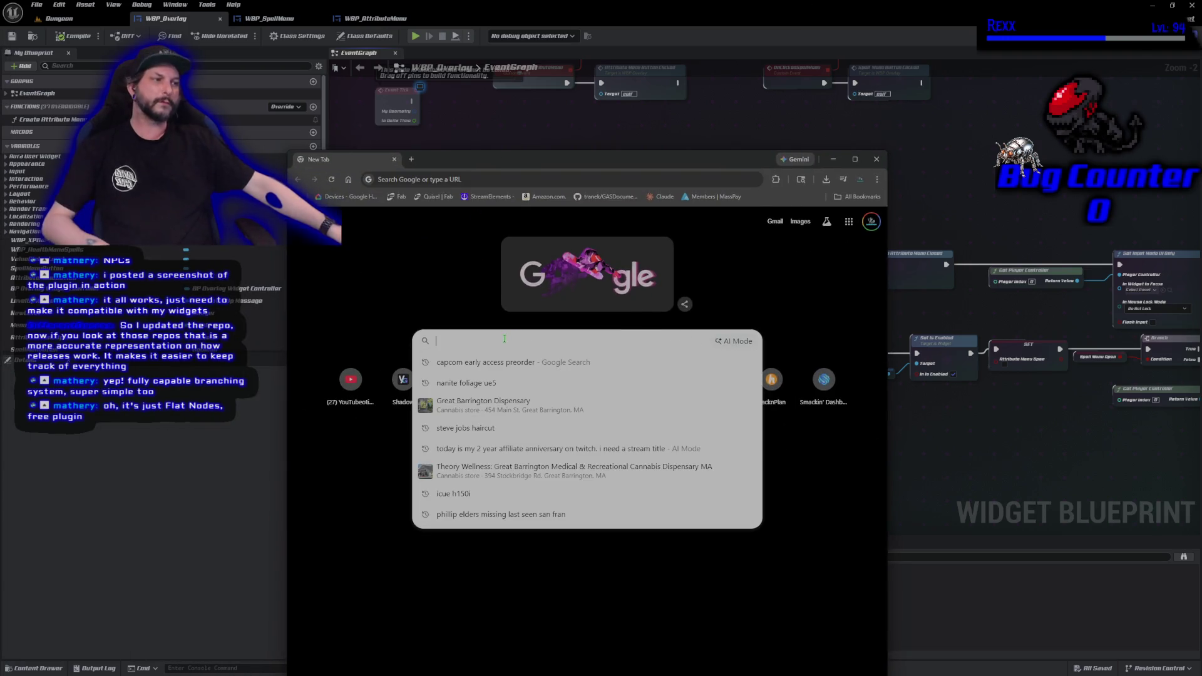
Search Google for 'flat nodes ue5' and open the Fab Flat Nodes listing full screen.
{"action": "type", "text": "flat node"}
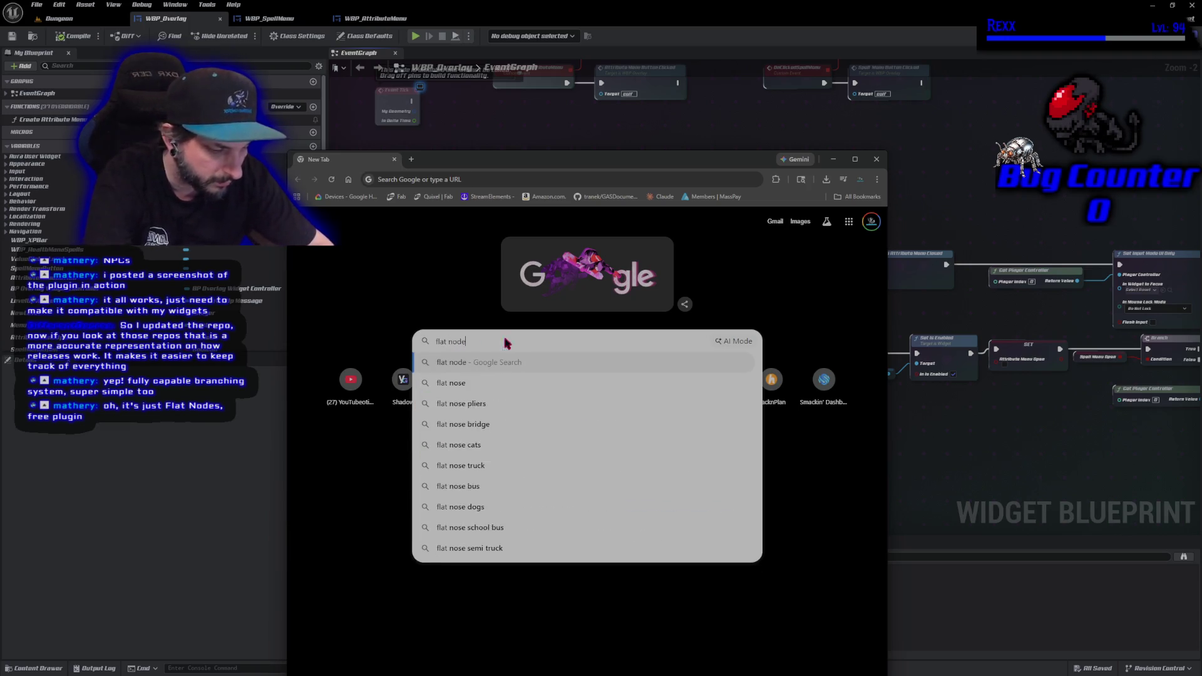
{"action": "type", "text": "s ue5"}
{"action": "key", "text": "Return"}
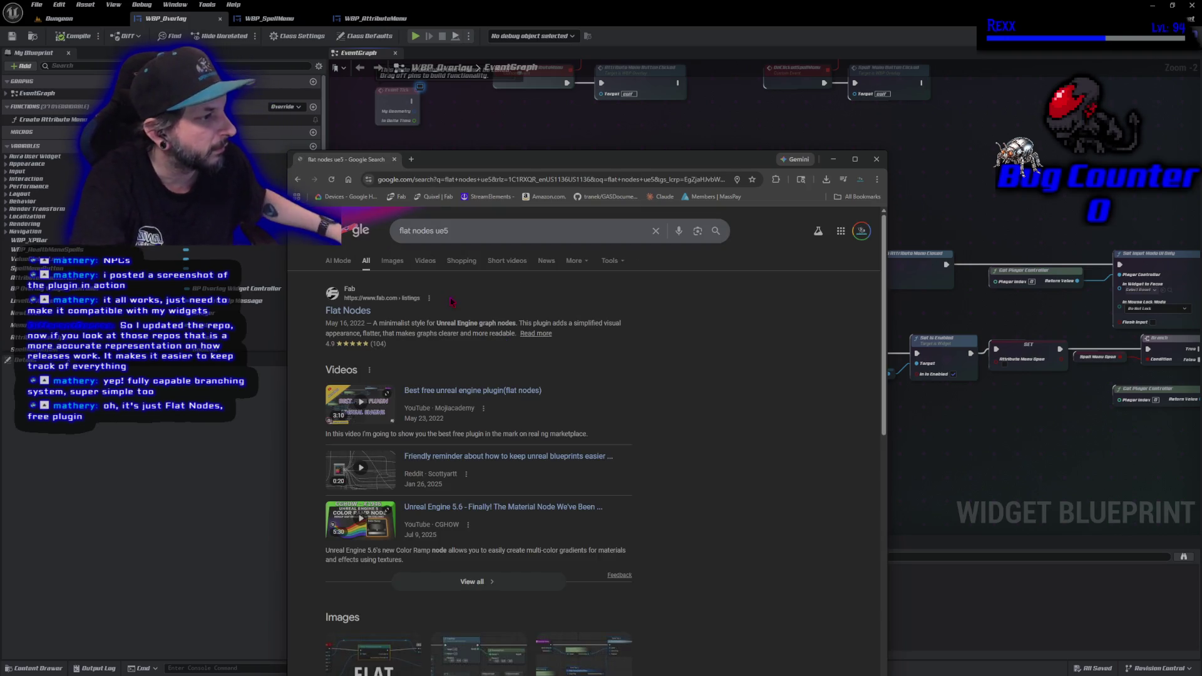
{"action": "left_click", "coordinate": [348, 311]}
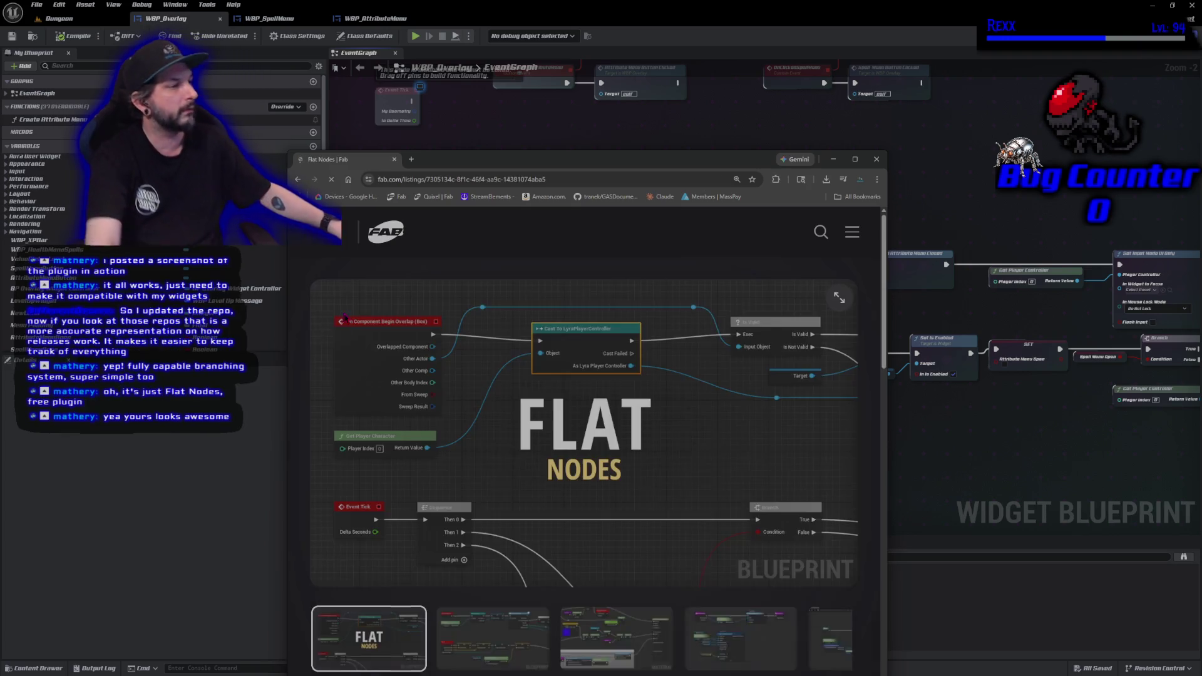
{"action": "double_click", "coordinate": [544, 157]}
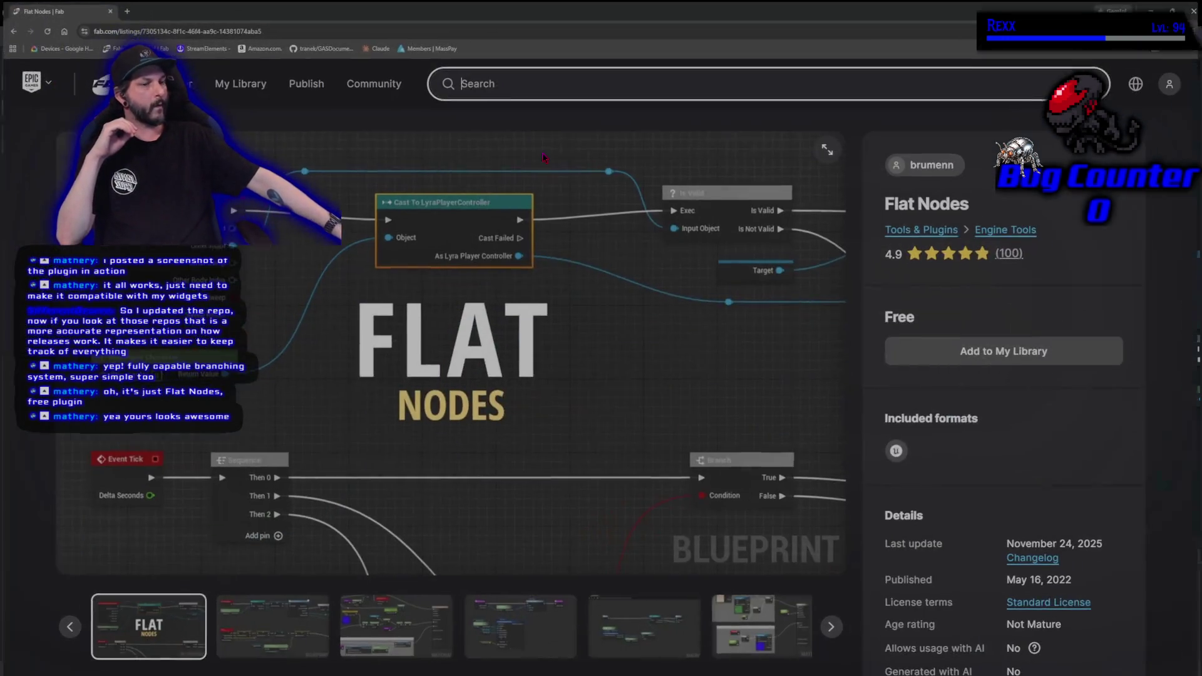
Try adding the free Flat Nodes plugin to My Library, then switch back to Unreal.
{"action": "scroll", "coordinate": [636, 366], "scroll_direction": "down", "scroll_amount": 3}
{"action": "scroll", "coordinate": [620, 414], "scroll_direction": "up", "scroll_amount": 2}
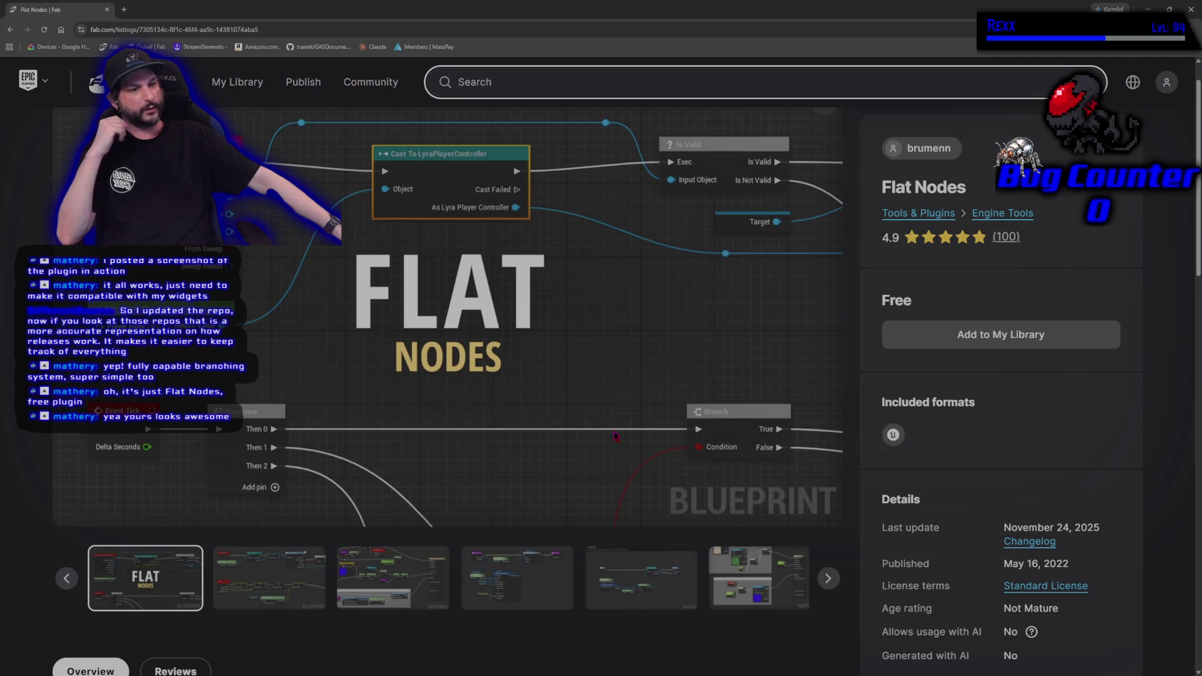
{"action": "scroll", "coordinate": [615, 436], "scroll_direction": "down", "scroll_amount": 3}
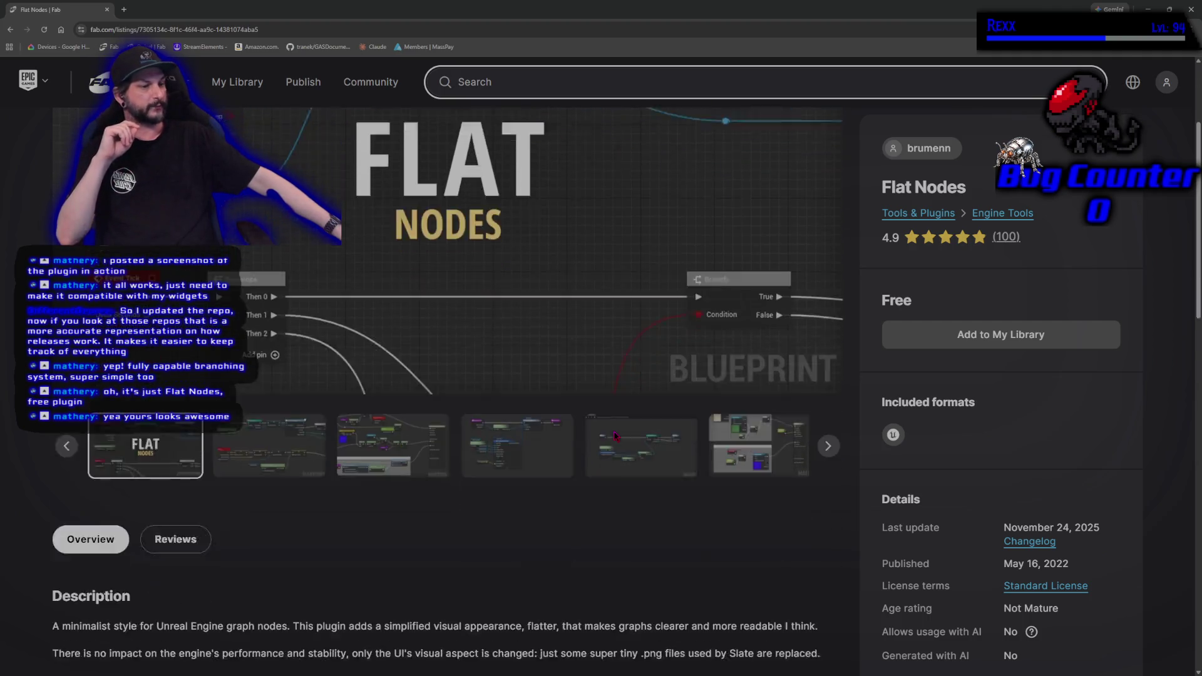
{"action": "scroll", "coordinate": [614, 436], "scroll_direction": "up", "scroll_amount": 4}
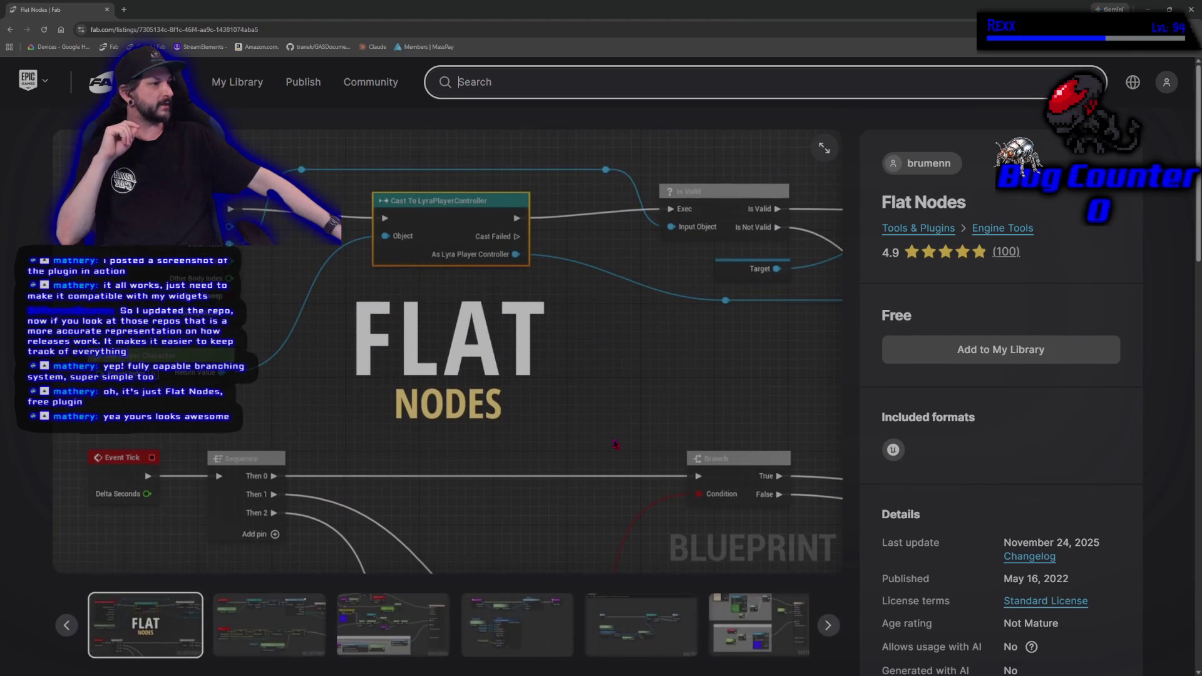
{"action": "left_click", "coordinate": [922, 362]}
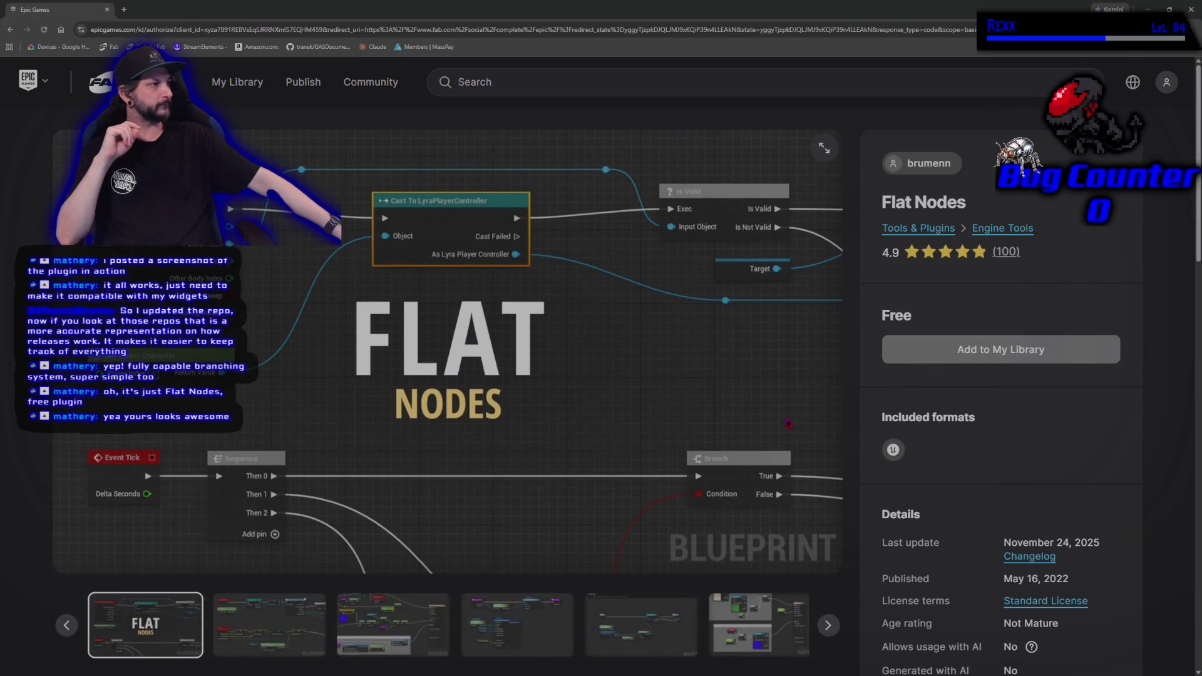
{"action": "key", "text": "alt+Tab"}
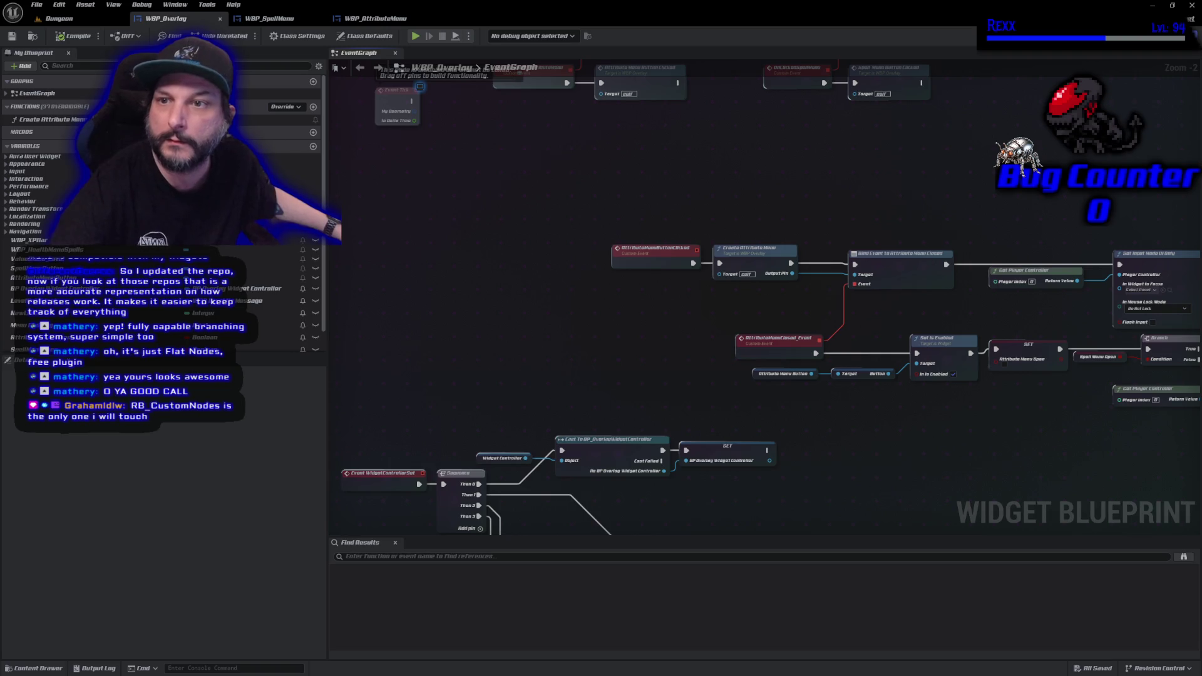
Bring the Fab Flat Nodes page back and add the free plugin to My Library.
{"action": "key", "text": "alt+Tab"}
{"action": "scroll", "coordinate": [755, 531], "scroll_direction": "down", "scroll_amount": 4}
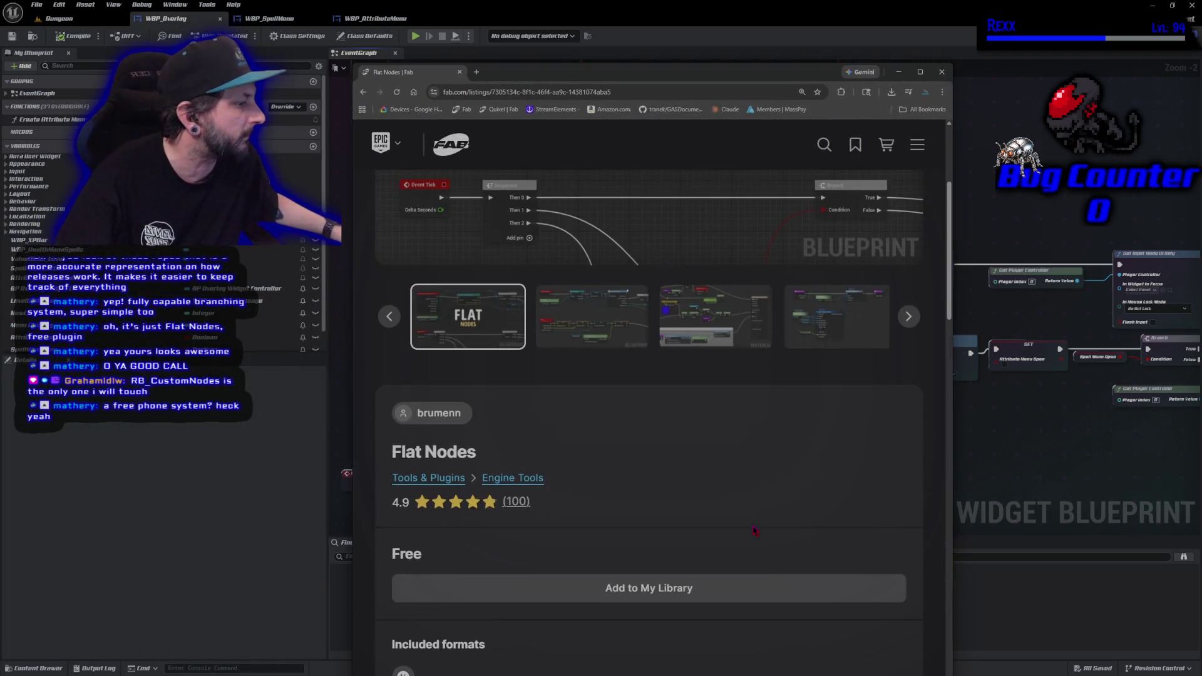
{"action": "scroll", "coordinate": [755, 531], "scroll_direction": "down", "scroll_amount": 4}
{"action": "left_click", "coordinate": [646, 360]}
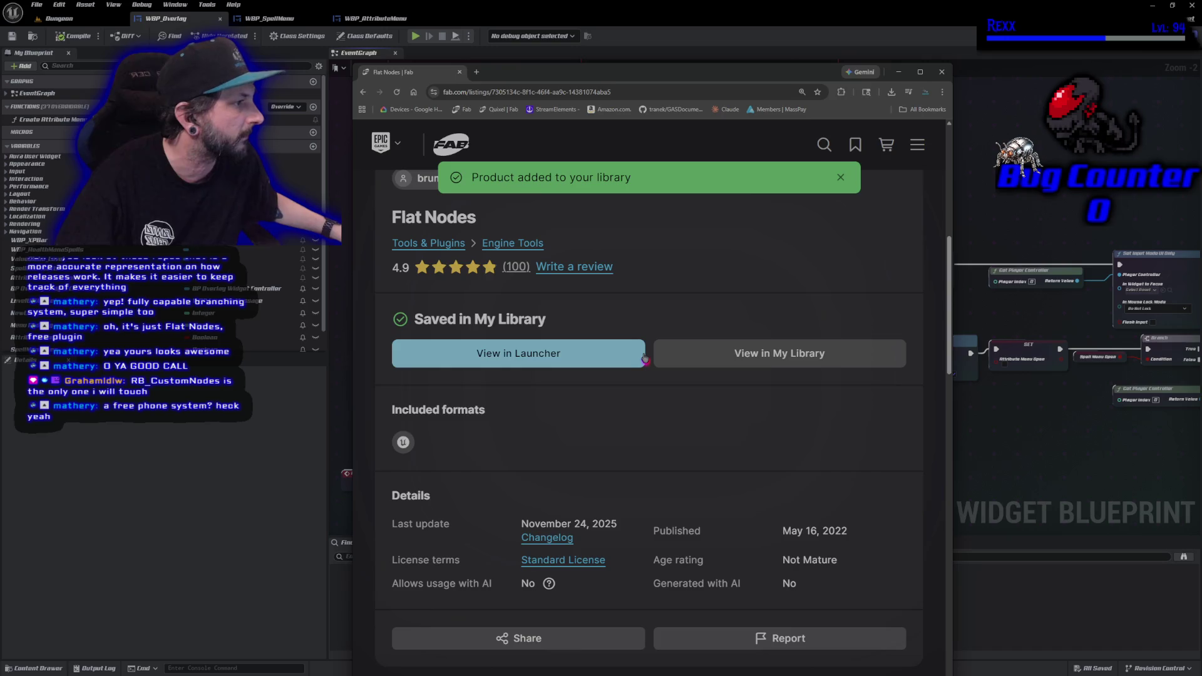
{"action": "scroll", "coordinate": [645, 429], "scroll_direction": "up", "scroll_amount": 6}
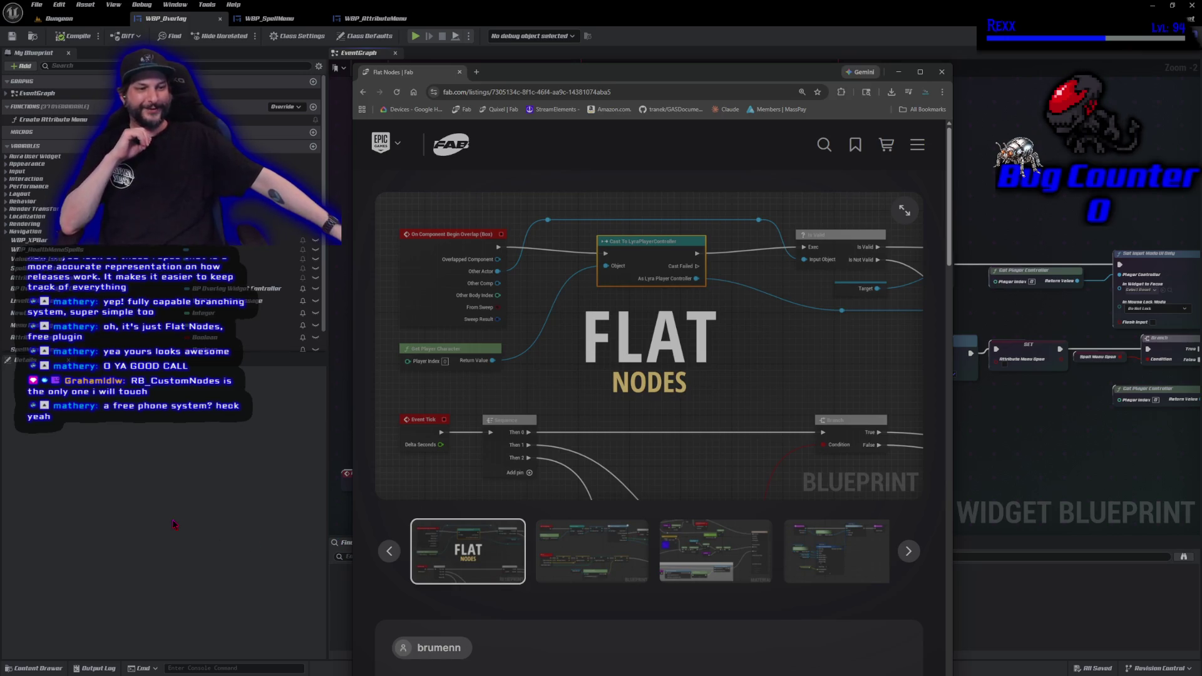
{"action": "left_click", "coordinate": [824, 145]}
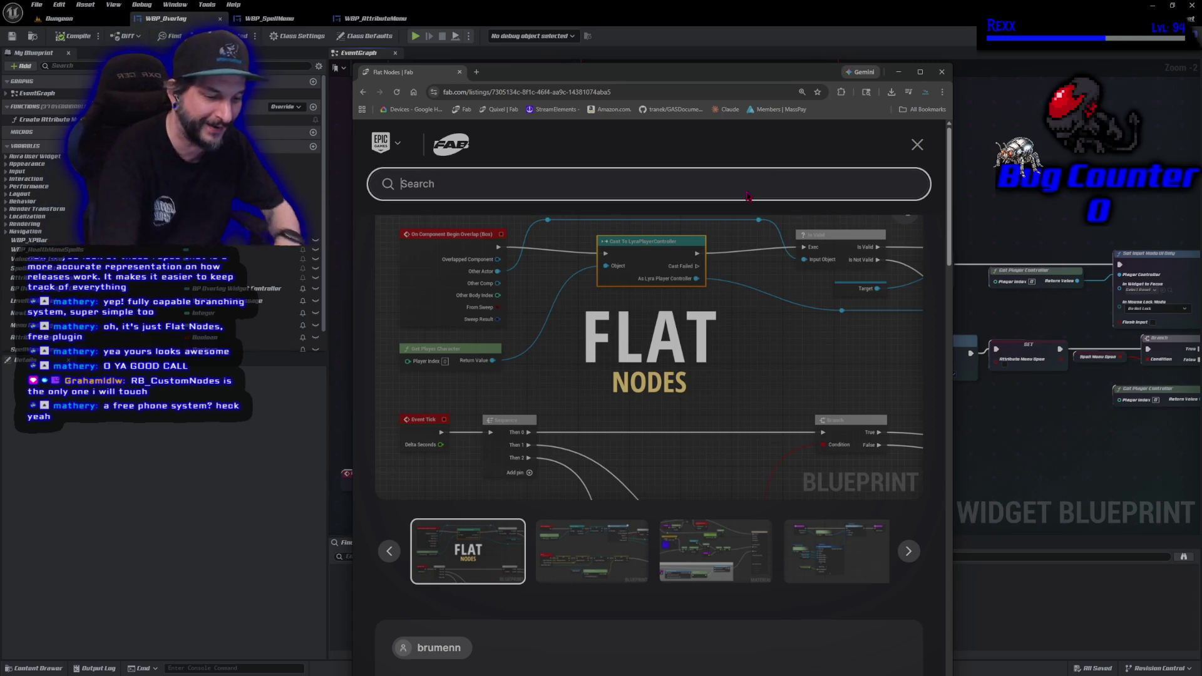
Search the Fab store for 'RB_', look over the result cards, then return to Unreal.
{"action": "type", "text": "RB"}
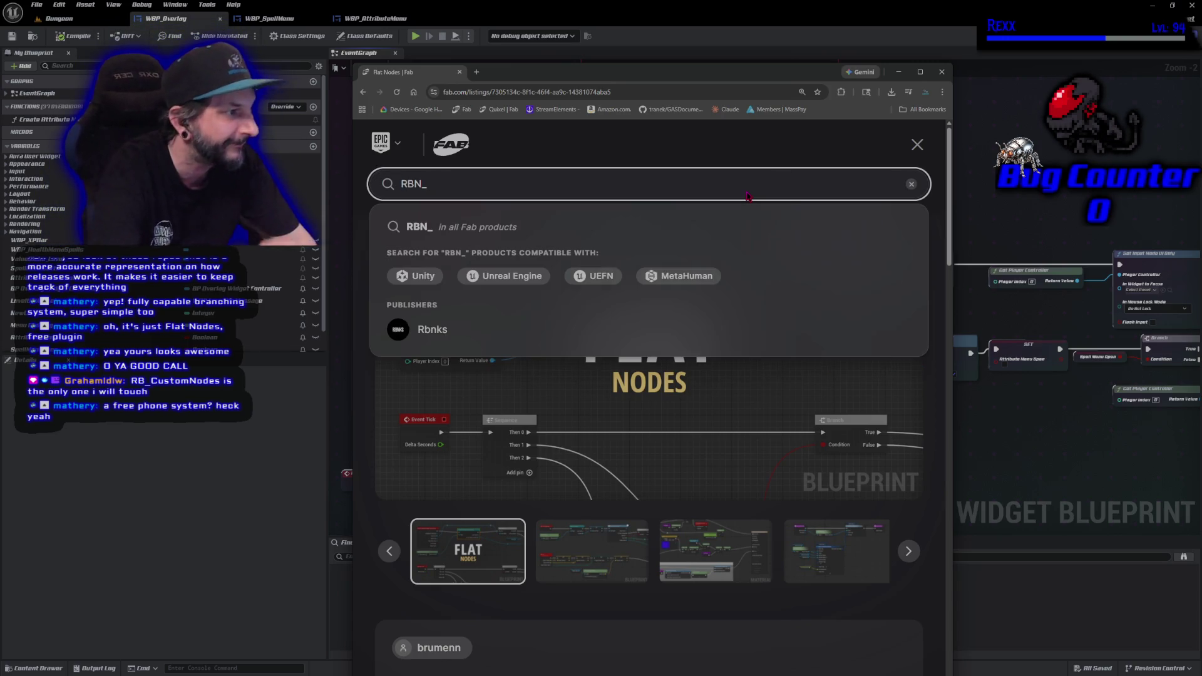
{"action": "type", "text": "_"}
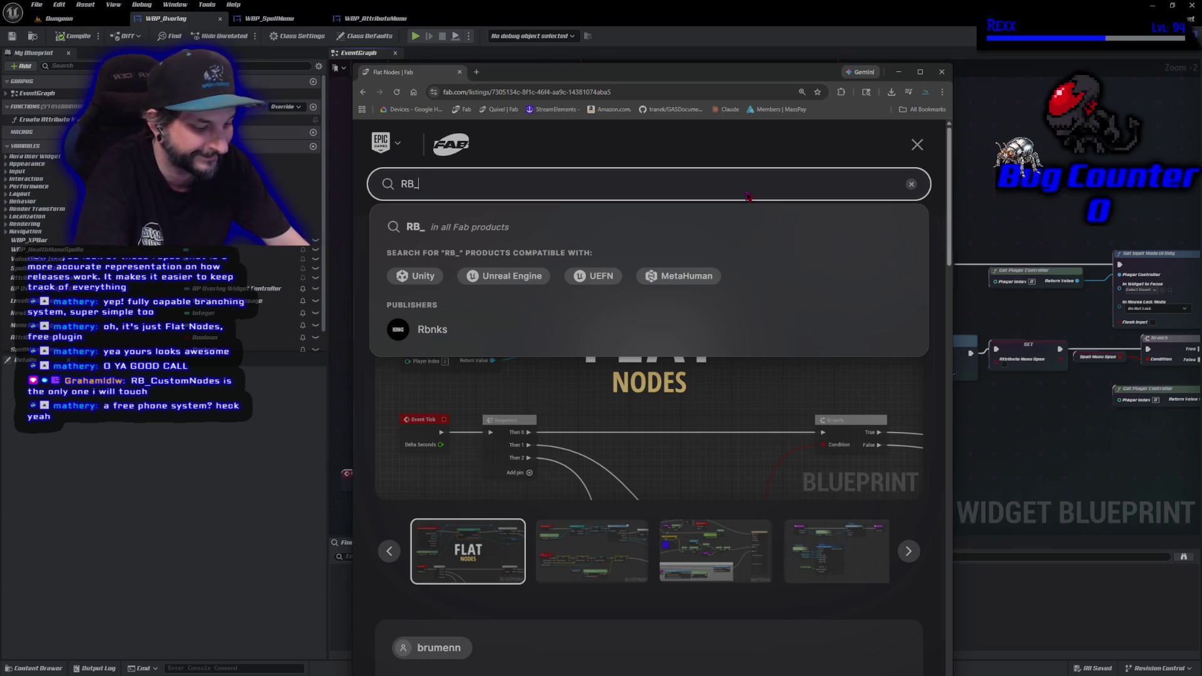
{"action": "key", "text": "Return"}
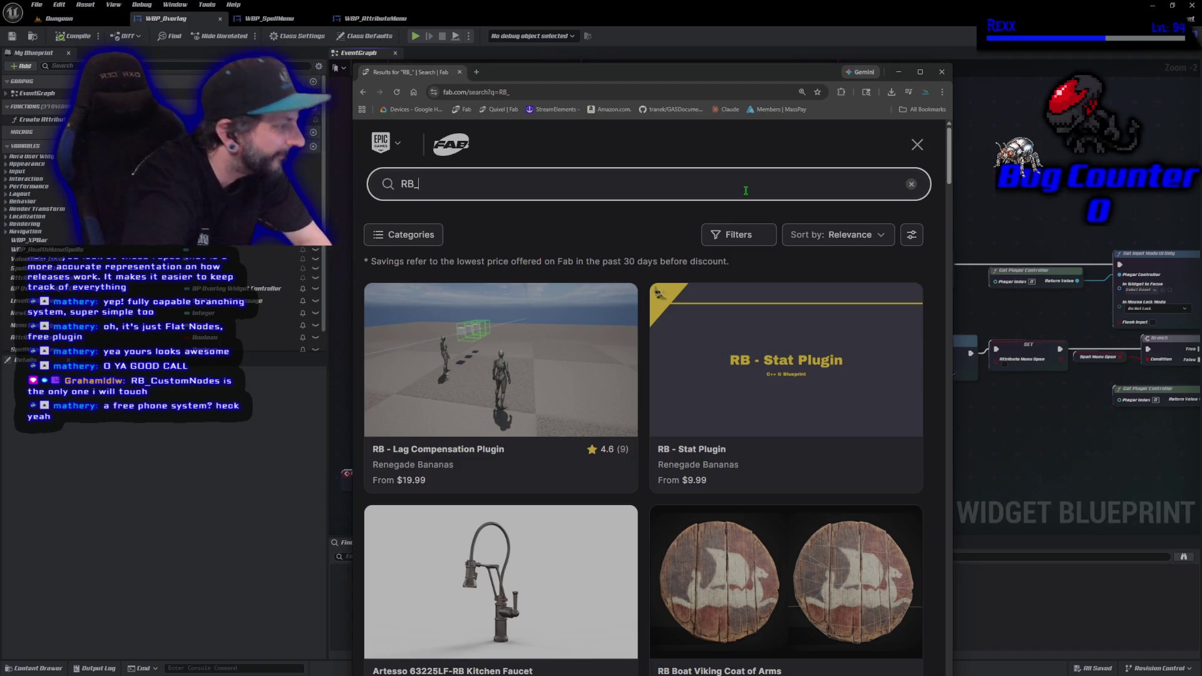
{"action": "mouse_move", "coordinate": [478, 456]}
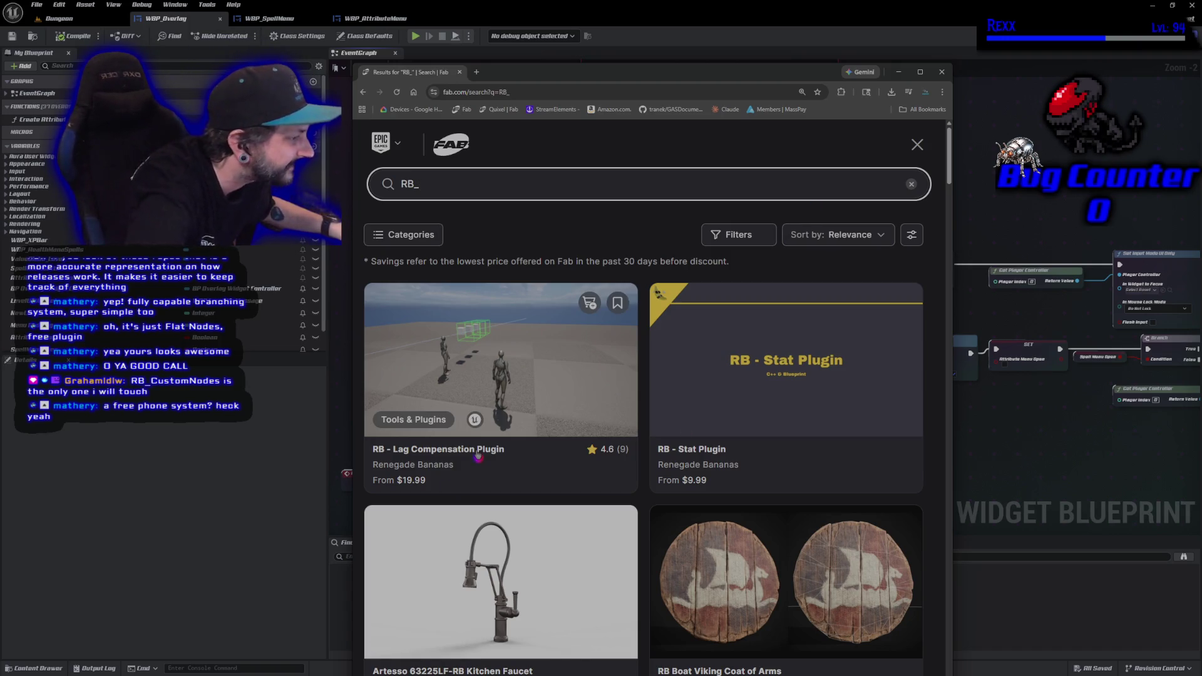
{"action": "scroll", "coordinate": [478, 456], "scroll_direction": "down", "scroll_amount": 2}
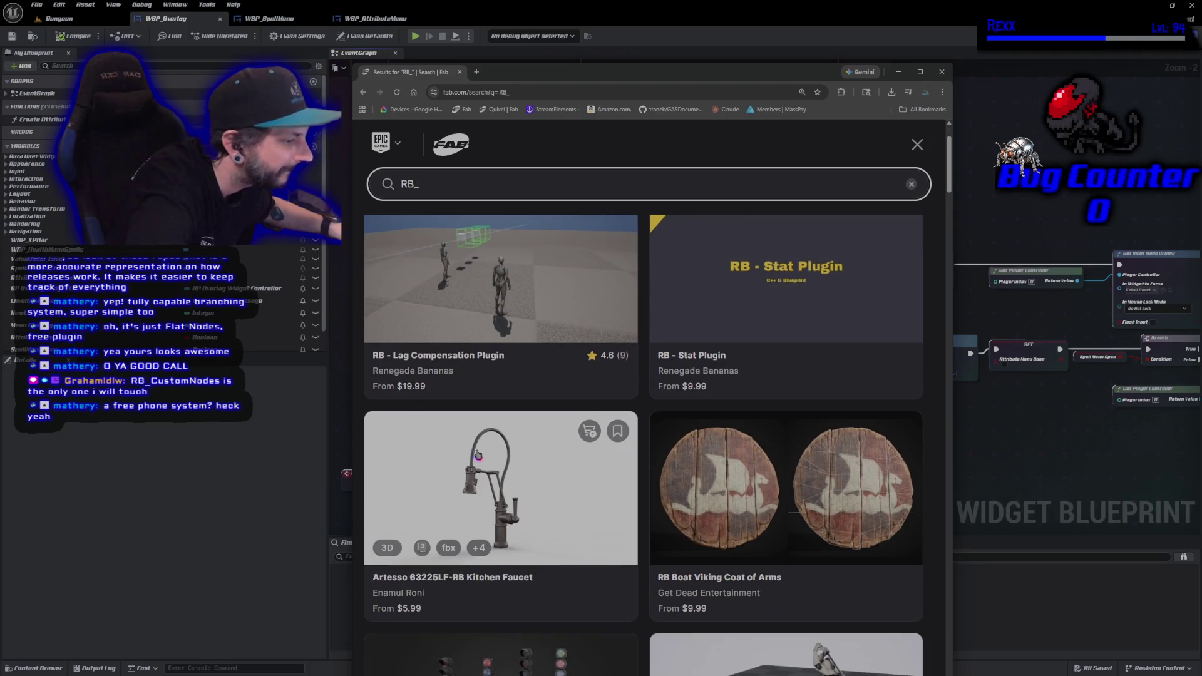
{"action": "scroll", "coordinate": [479, 455], "scroll_direction": "up", "scroll_amount": 2}
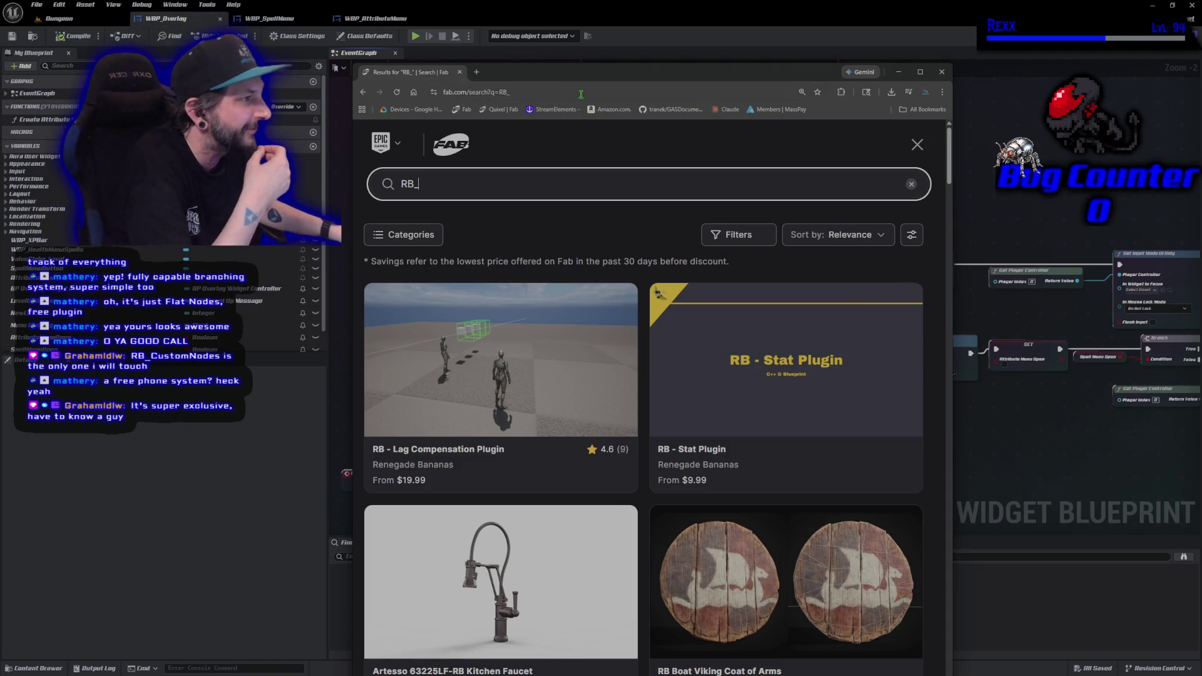
{"action": "left_click", "coordinate": [199, 469]}
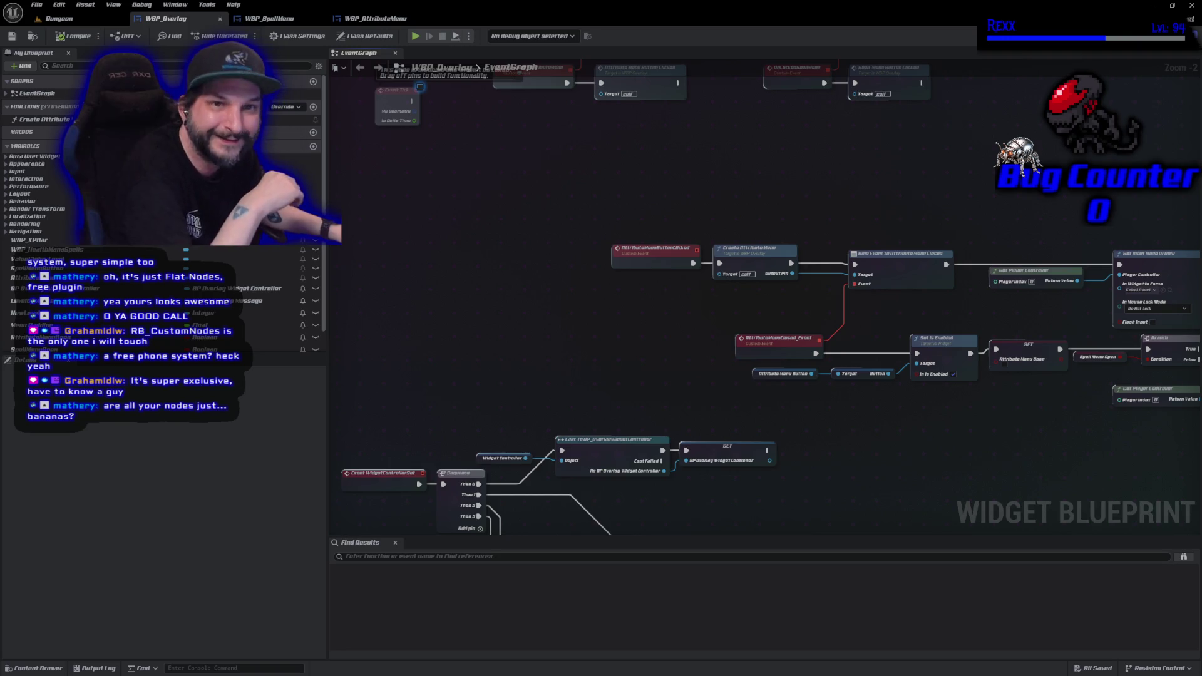
Move a Chrome window aside and bring the Fab RB_ search results back over the editor.
{"action": "key", "text": "alt+Tab"}
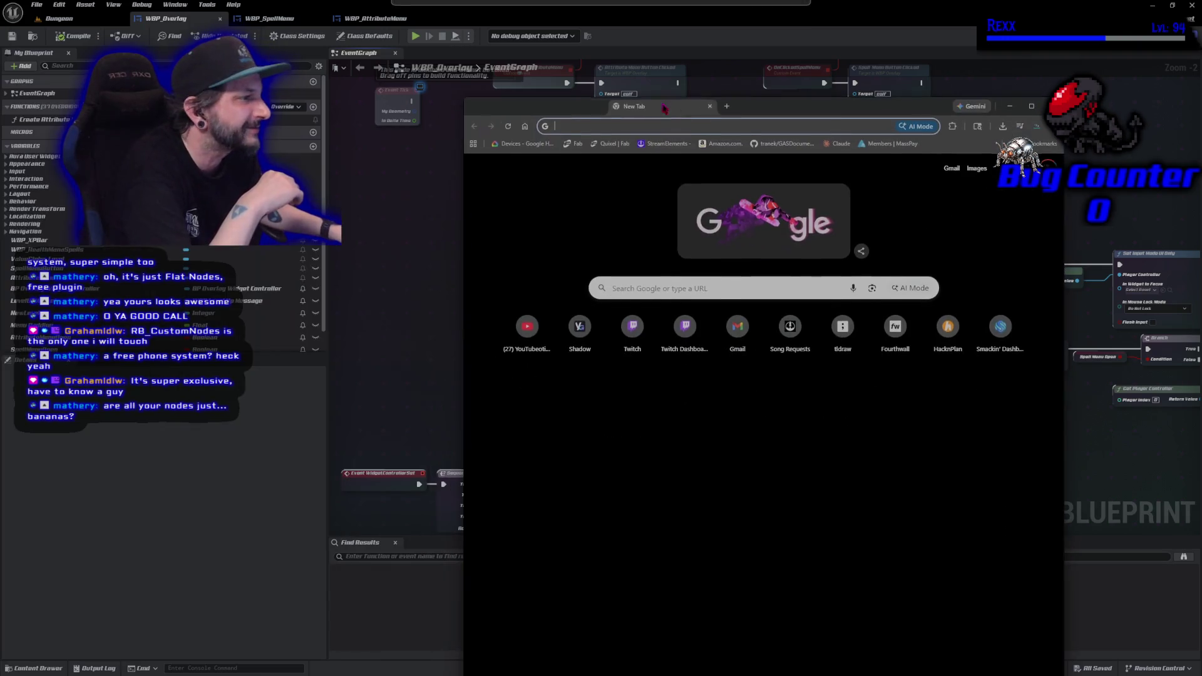
{"action": "mouse_move", "coordinate": [761, 105]}
{"action": "left_mouse_down"}
{"action": "mouse_move", "coordinate": [299, 177]}
{"action": "mouse_move", "coordinate": [0, 181]}
{"action": "left_mouse_up"}
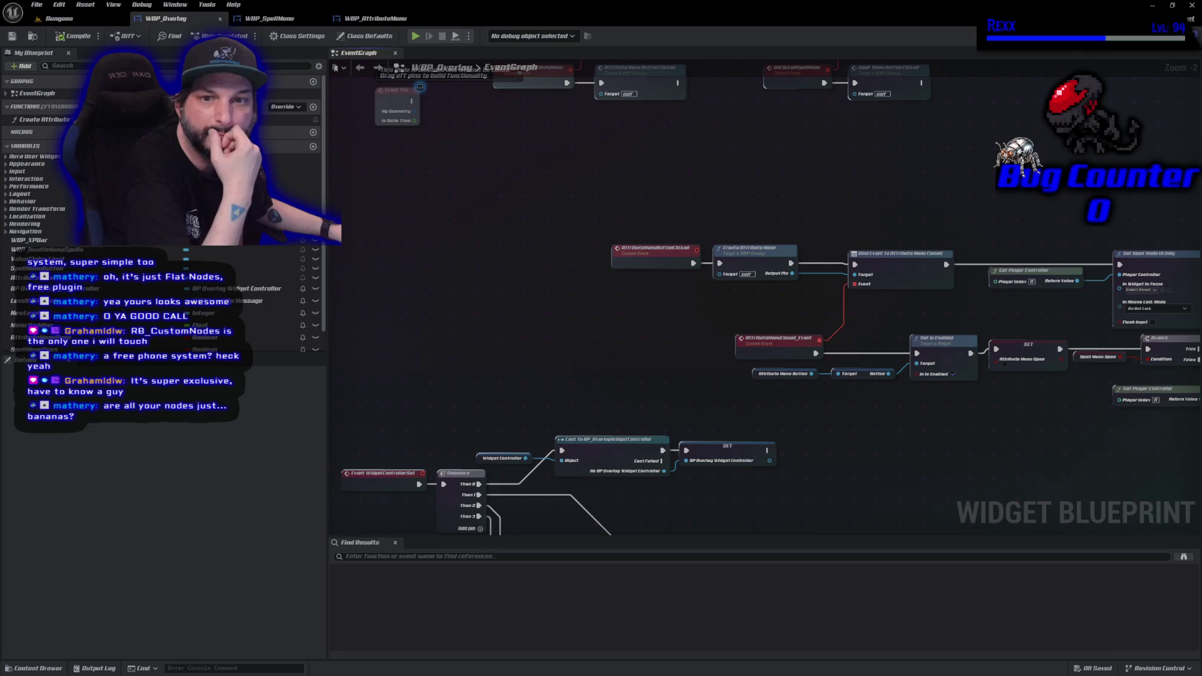
{"action": "key", "text": "alt+Tab"}
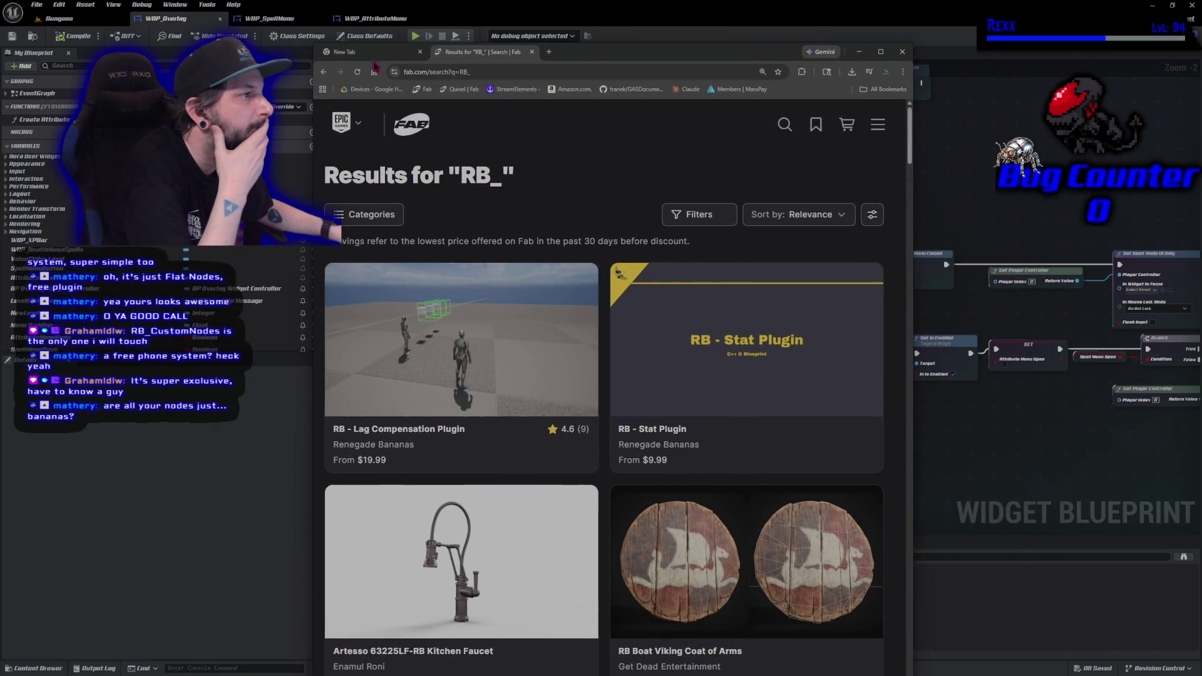
Browse the RB - Stat Plugin features slide and the RB - Lag Compensation Plugin listing.
{"action": "mouse_move", "coordinate": [525, 365]}
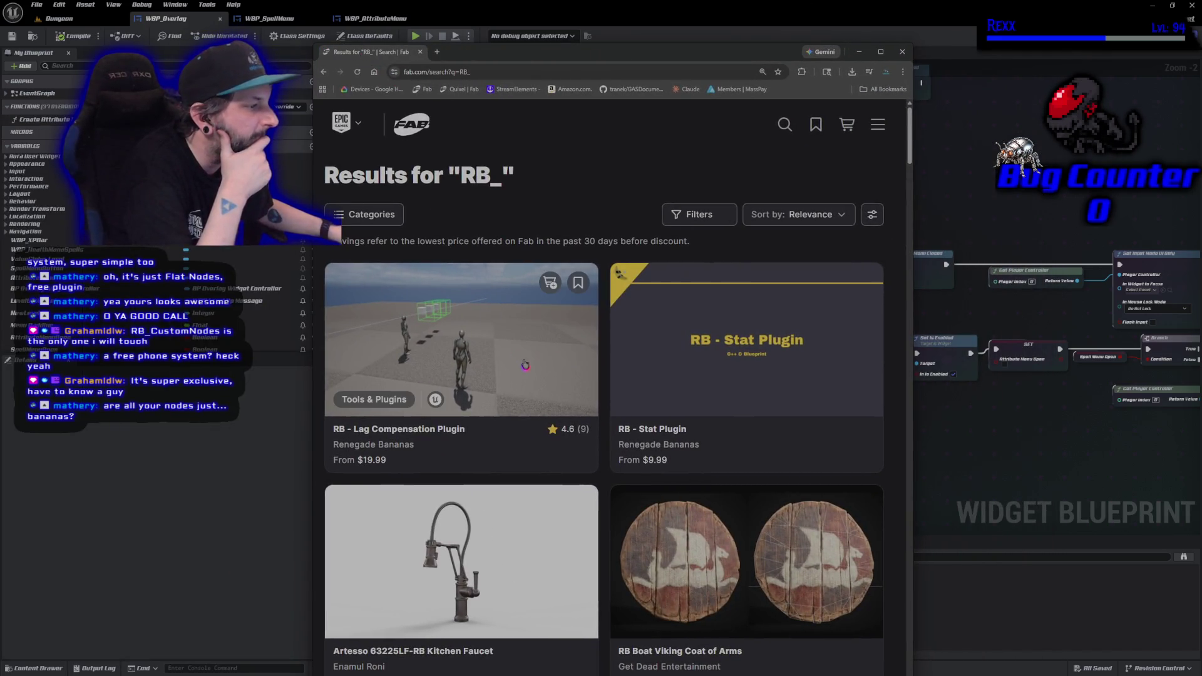
{"action": "left_click", "coordinate": [686, 357]}
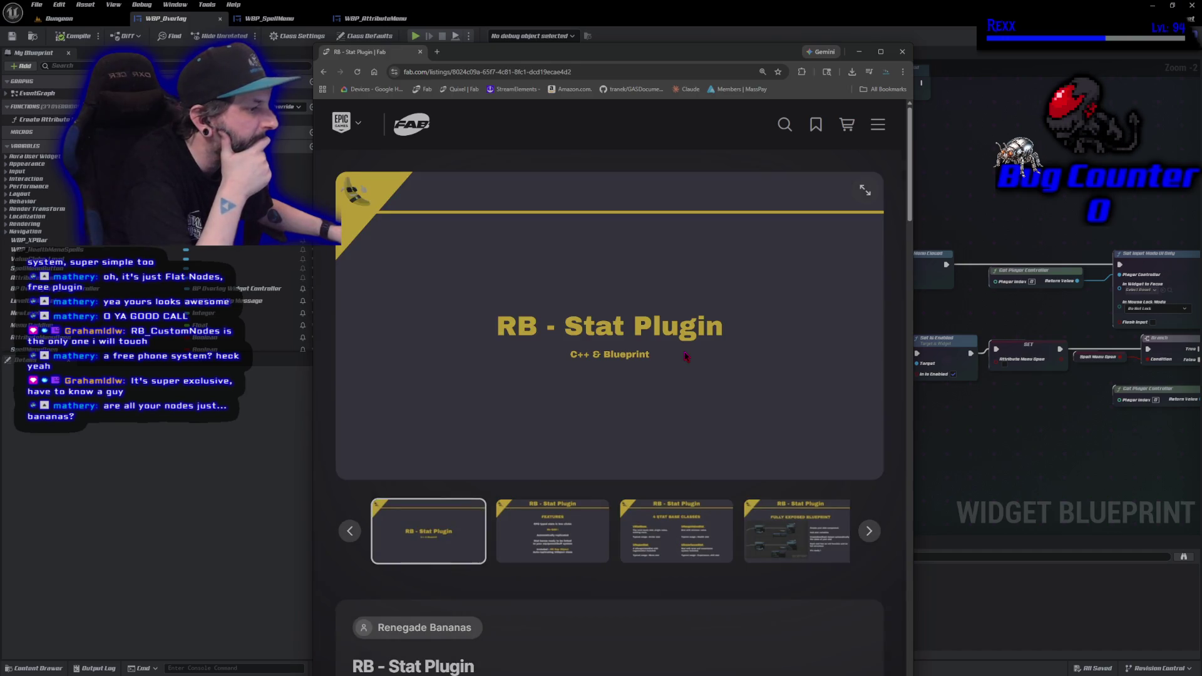
{"action": "scroll", "coordinate": [687, 357], "scroll_direction": "down", "scroll_amount": 2}
{"action": "left_click", "coordinate": [584, 373]}
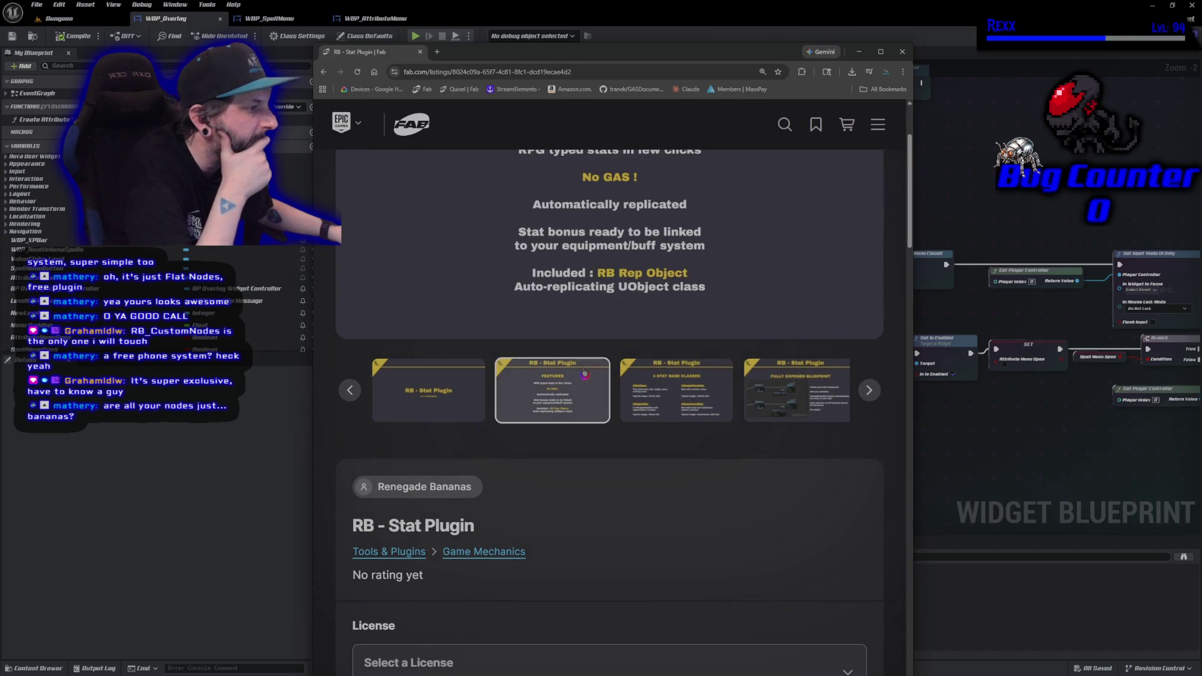
{"action": "scroll", "coordinate": [607, 532], "scroll_direction": "up", "scroll_amount": 2}
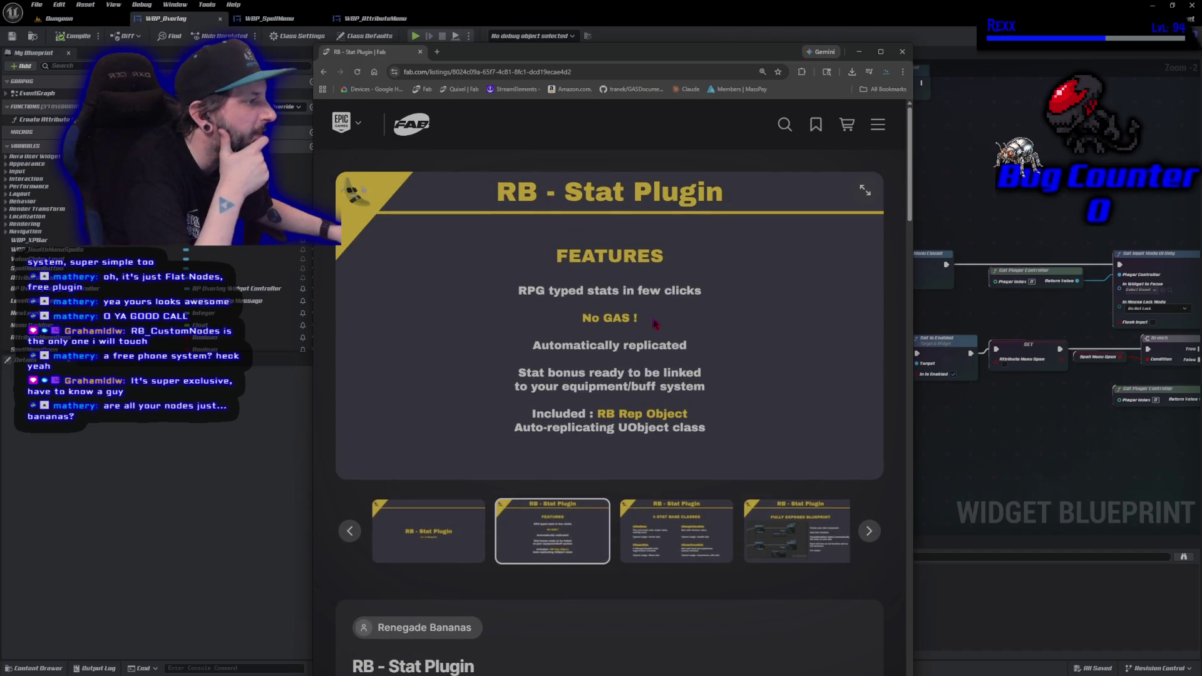
{"action": "key", "text": "alt+Left"}
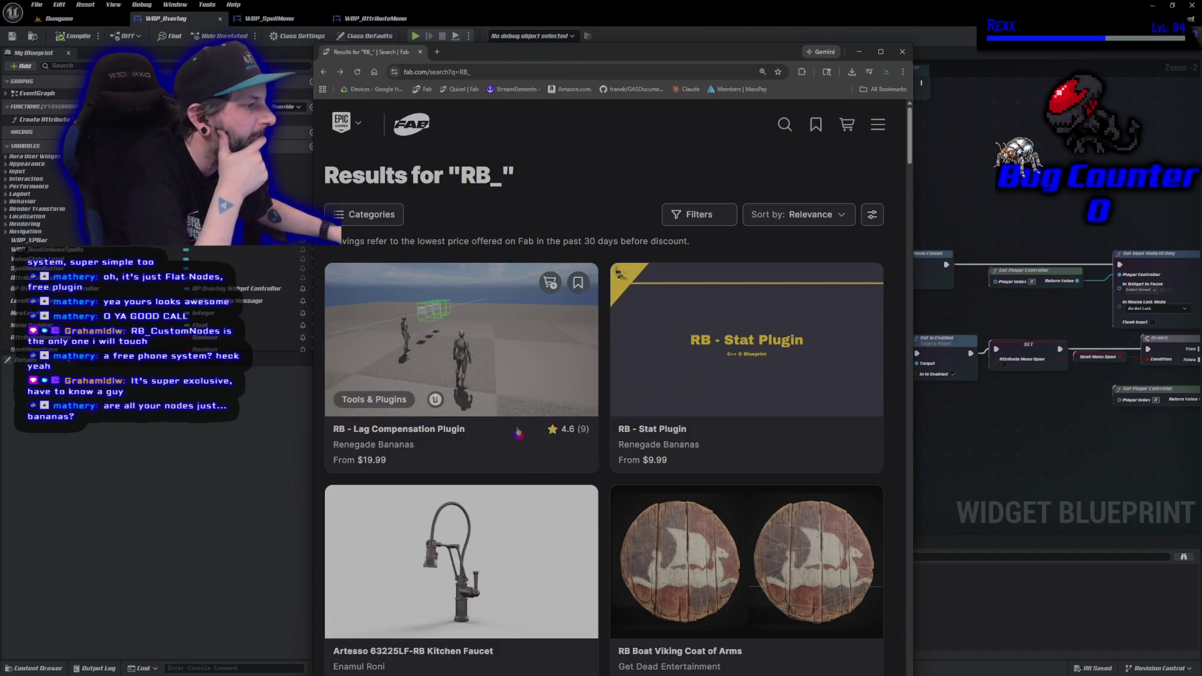
{"action": "left_click", "coordinate": [525, 448]}
{"action": "key", "text": "alt+Left"}
Reopen RB - Stat Plugin, view its 4 Stat Base Classes and Fully Exposed Blueprint slides, and go home.
{"action": "left_click", "coordinate": [675, 358]}
{"action": "scroll", "coordinate": [675, 358], "scroll_direction": "down", "scroll_amount": 2}
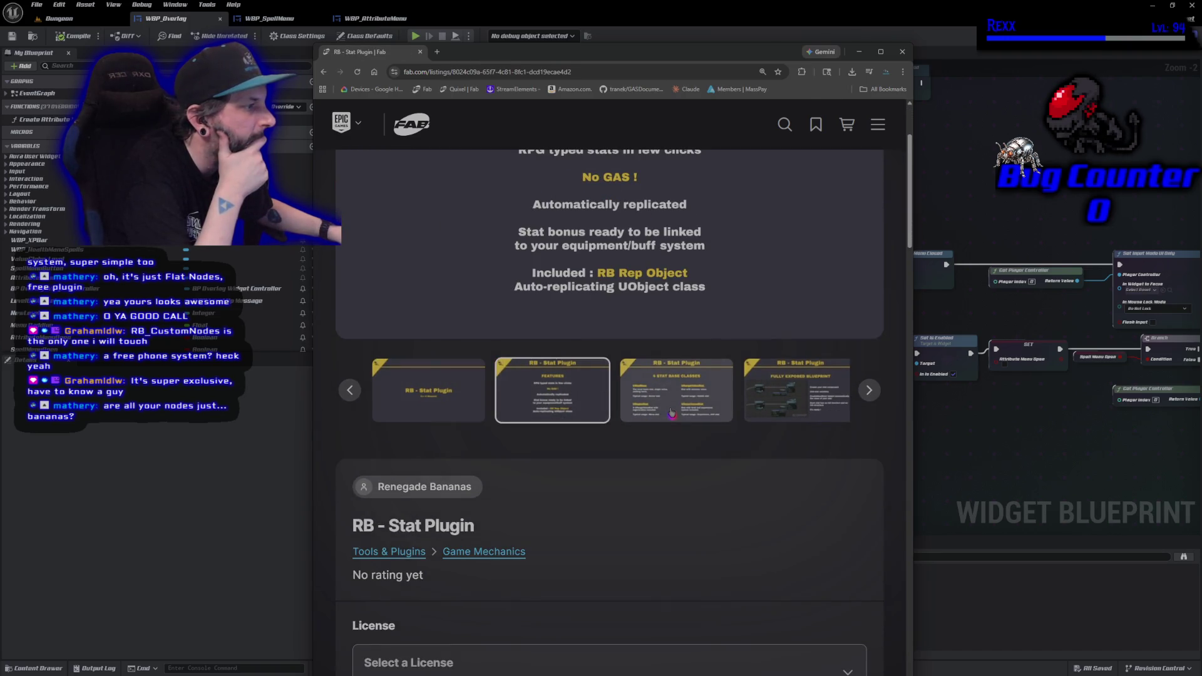
{"action": "left_click", "coordinate": [671, 412]}
{"action": "left_click", "coordinate": [681, 412]}
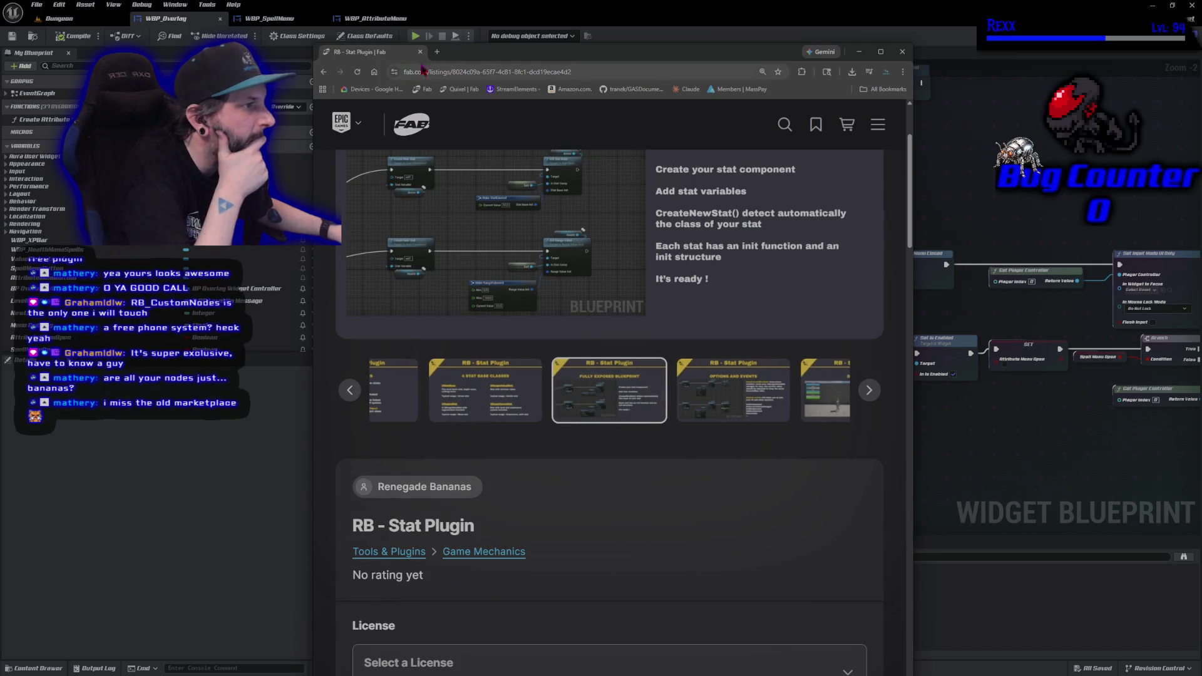
{"action": "scroll", "coordinate": [476, 188], "scroll_direction": "up", "scroll_amount": 2}
{"action": "left_click", "coordinate": [405, 129]}
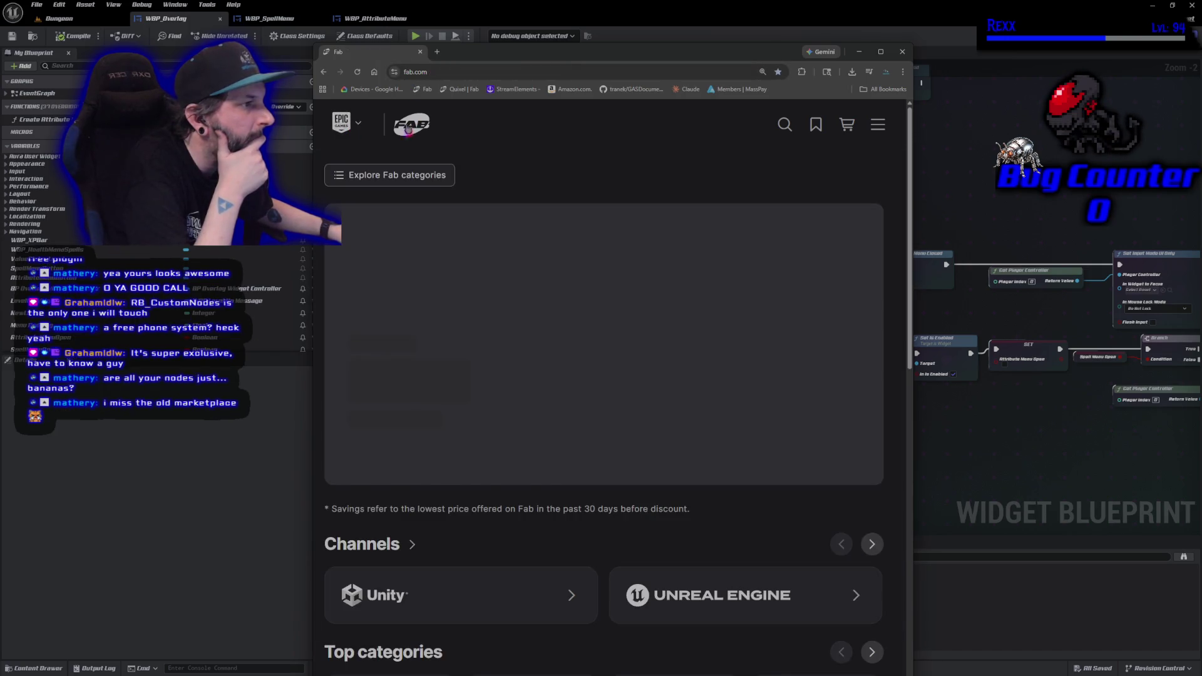
Claim Platformer 8 Underworld from Limited-Time Free with a Professional license and place the free order.
{"action": "mouse_move", "coordinate": [342, 124]}
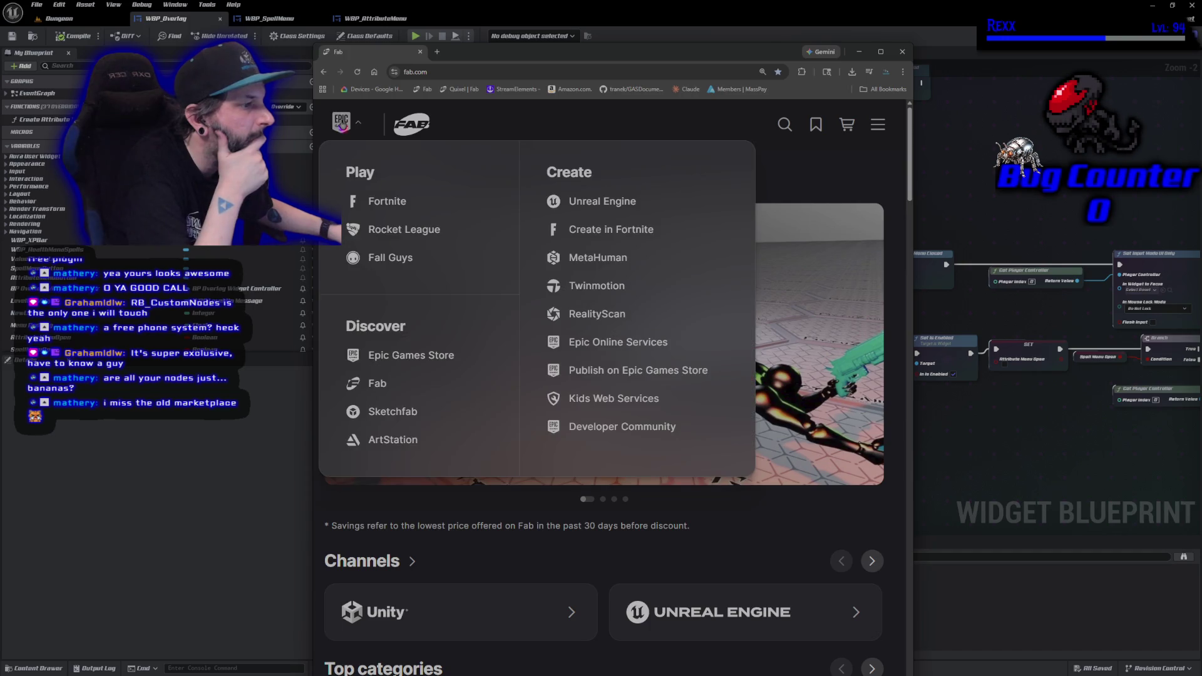
{"action": "double_click", "coordinate": [578, 55]}
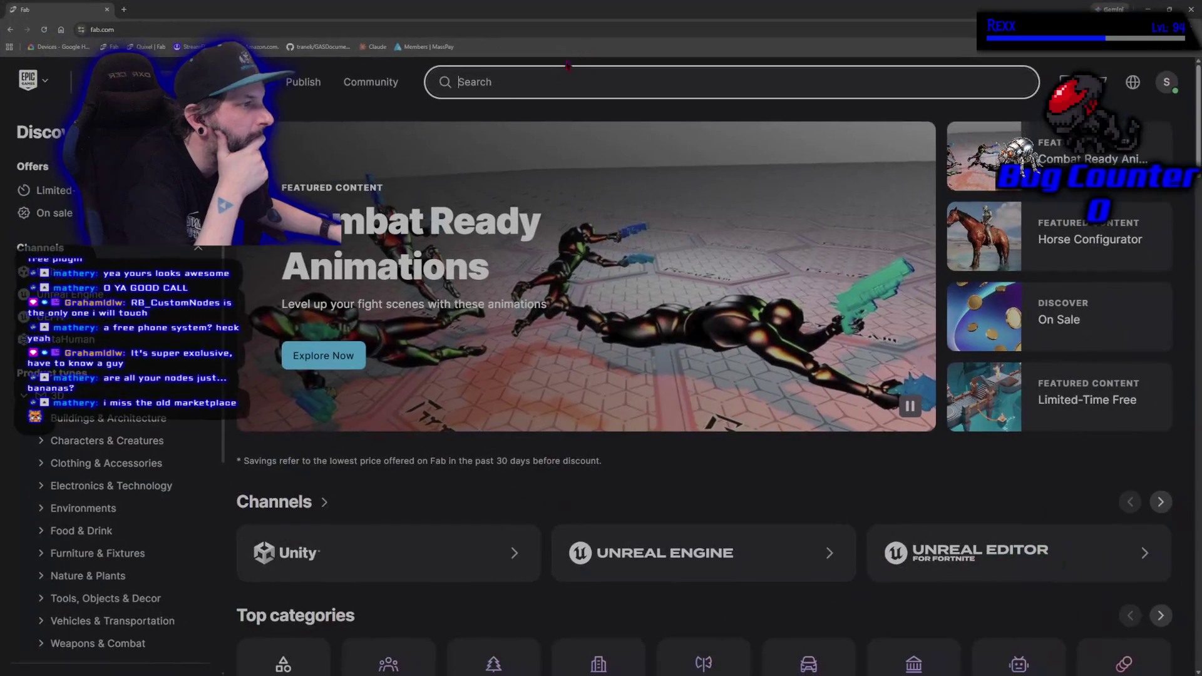
{"action": "left_click", "coordinate": [53, 190]}
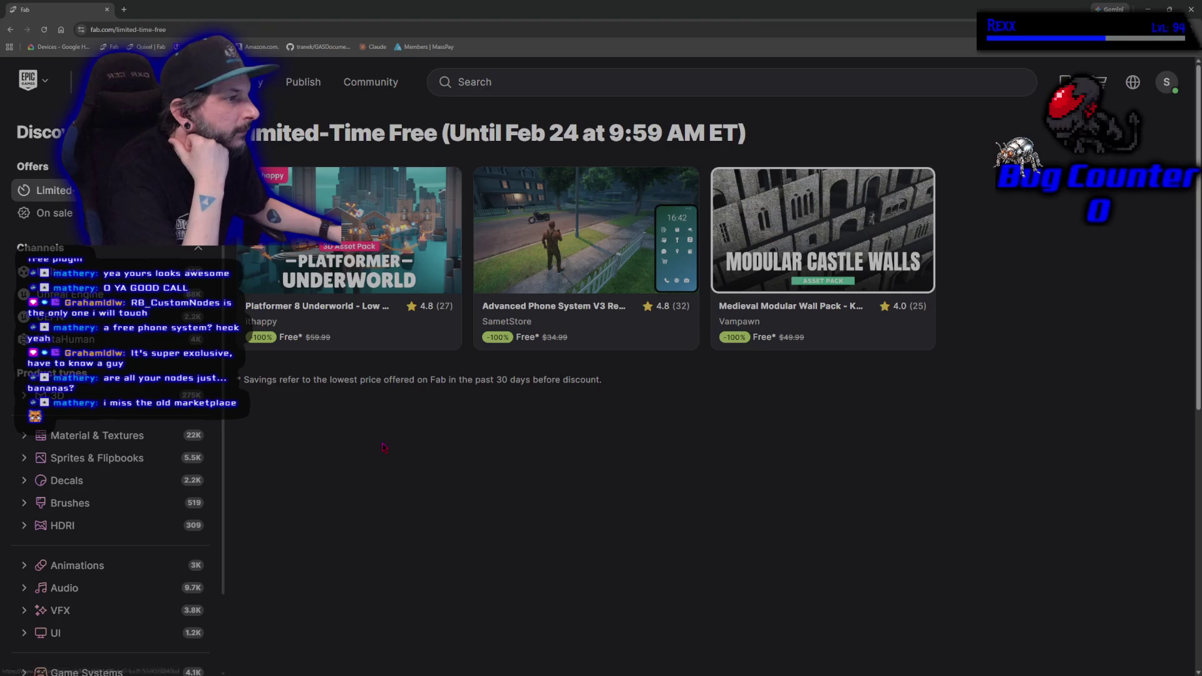
{"action": "left_click", "coordinate": [376, 295]}
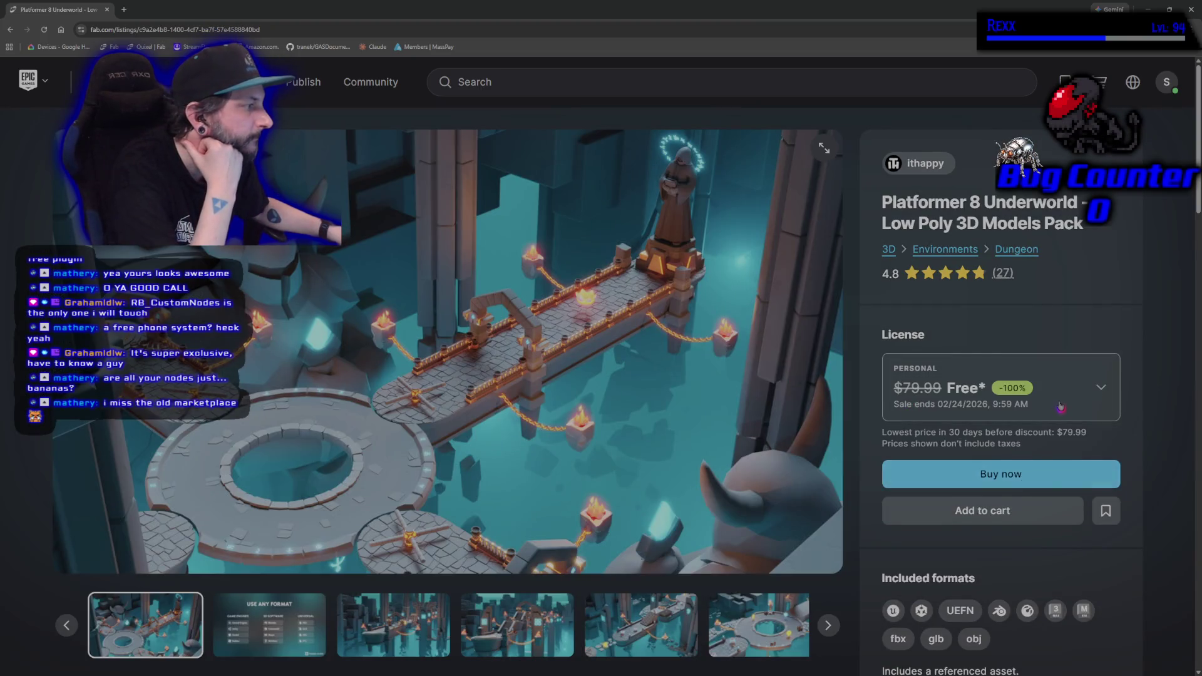
{"action": "left_click", "coordinate": [1061, 408]}
{"action": "scroll", "coordinate": [982, 590], "scroll_direction": "down", "scroll_amount": 2}
{"action": "left_click", "coordinate": [969, 575]}
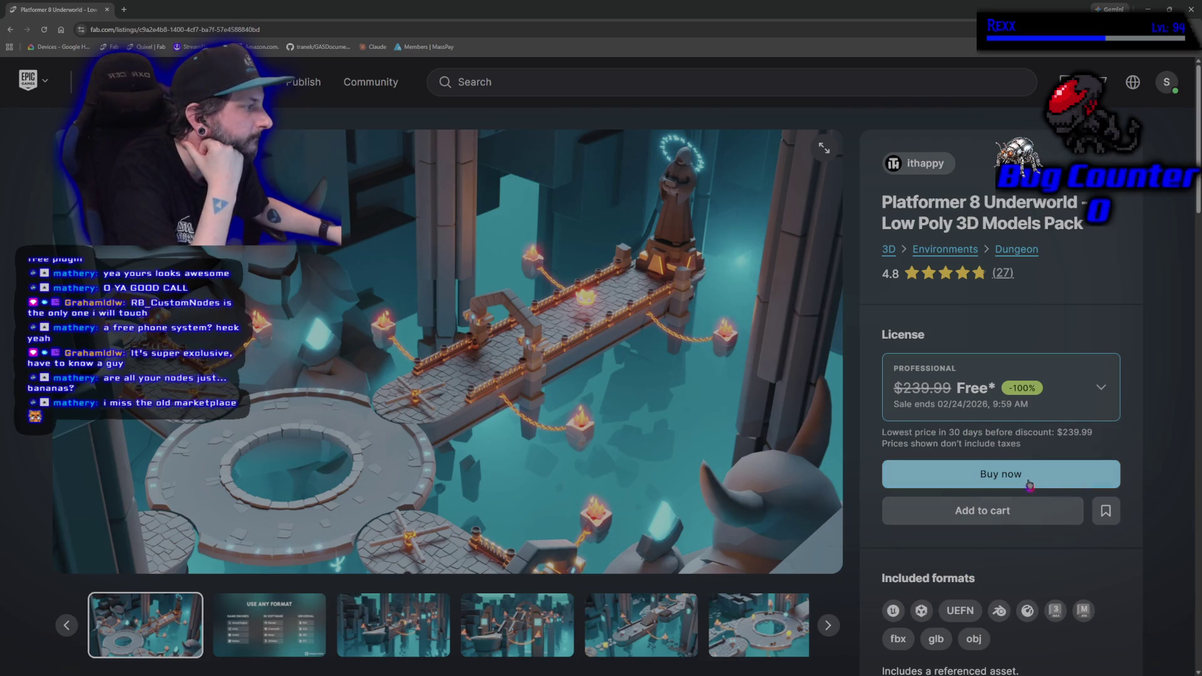
{"action": "left_click", "coordinate": [1030, 484]}
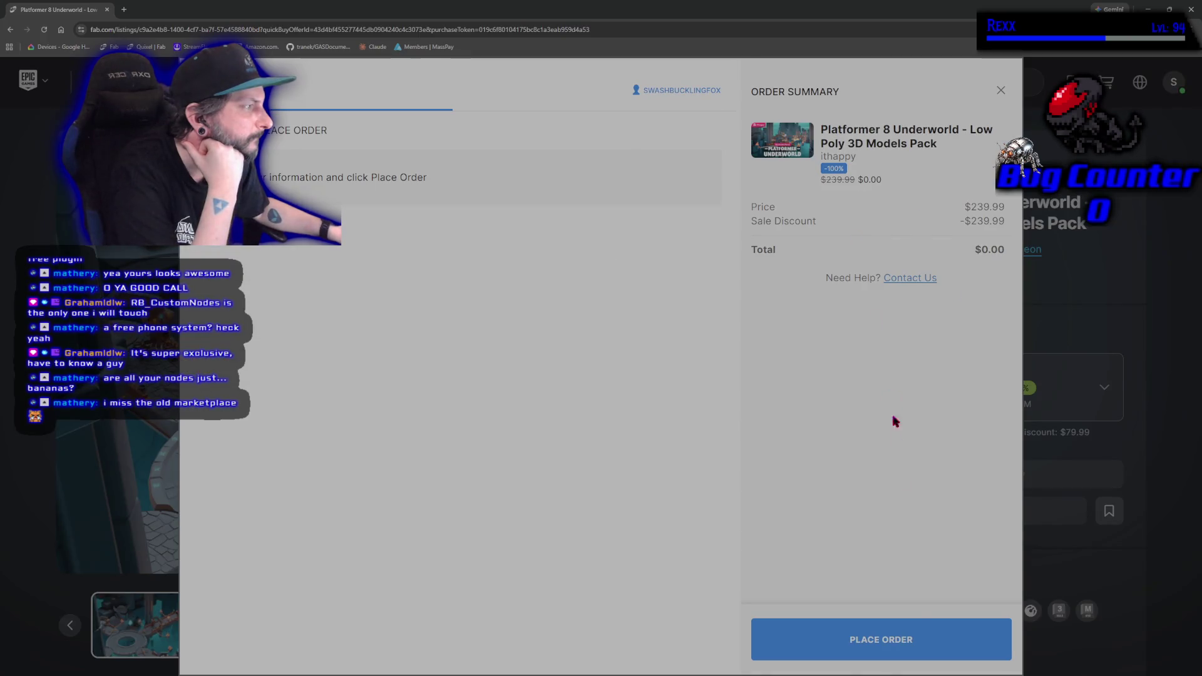
{"action": "left_click", "coordinate": [920, 632]}
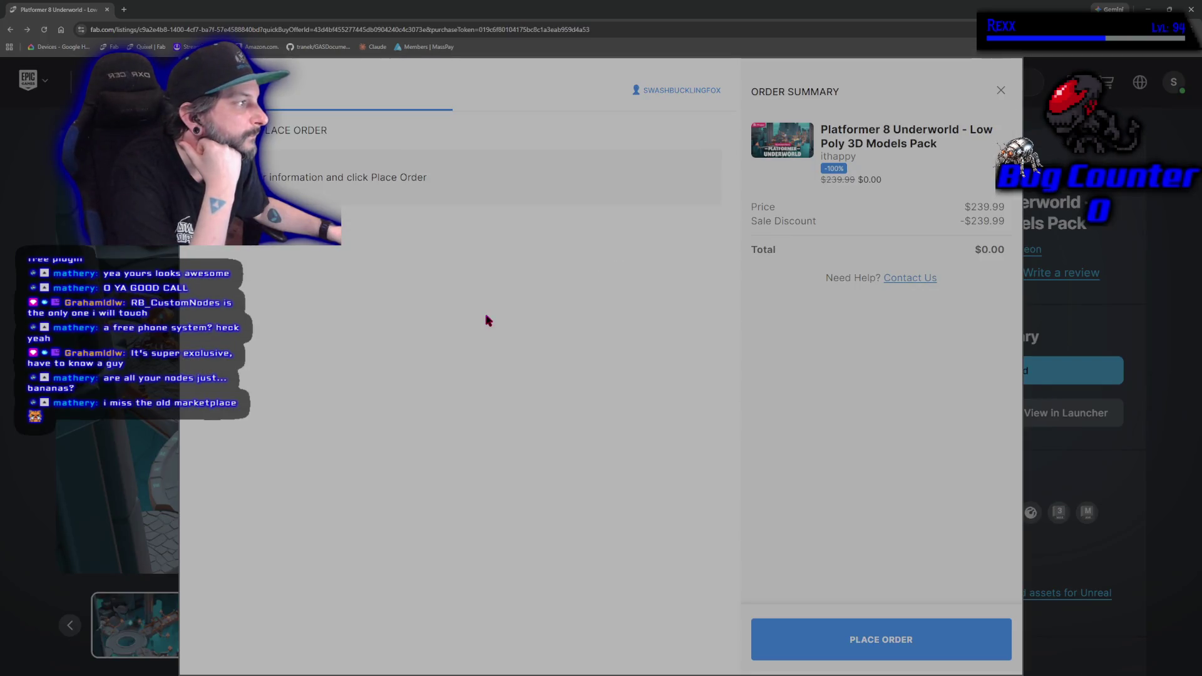
{"action": "left_click", "coordinate": [1000, 92]}
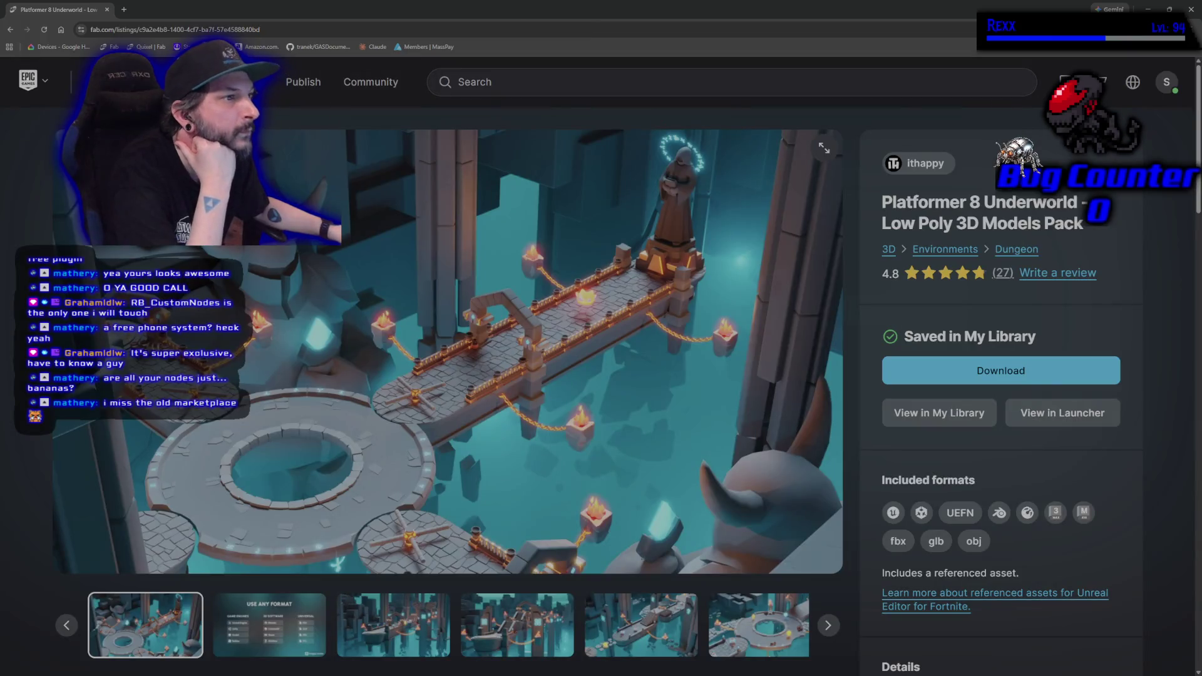
{"action": "key", "text": "alt+Left"}
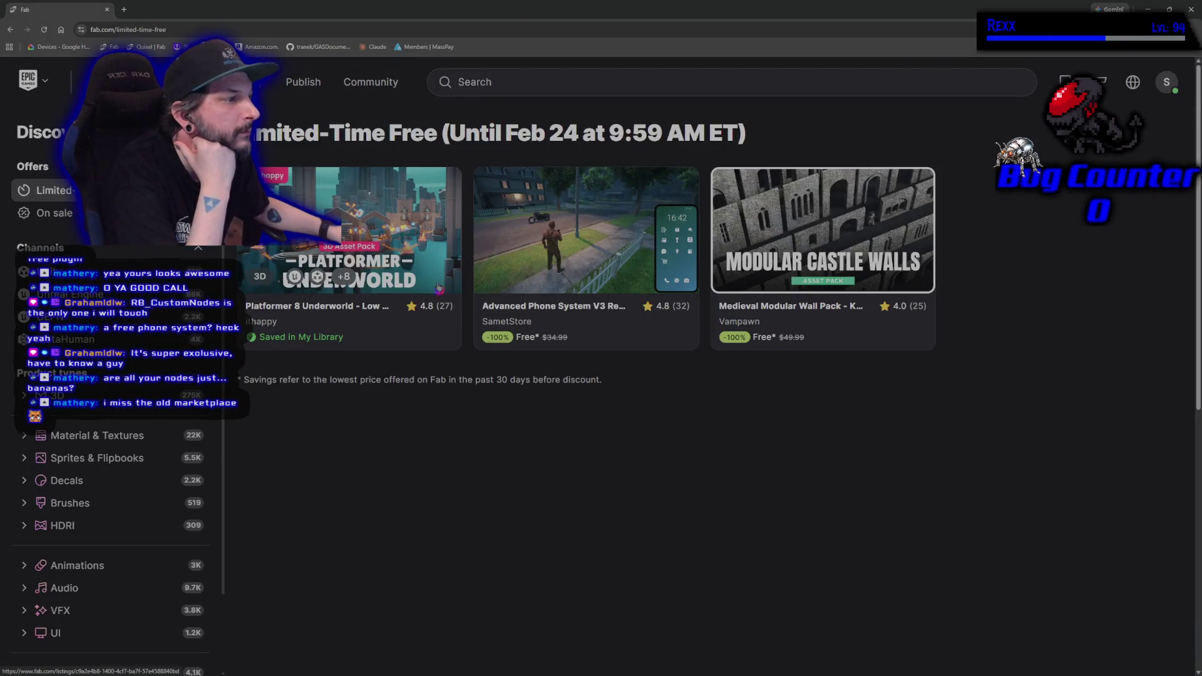
Choose the Professional license for Advanced Phone System V3 Replicated and place the free order.
{"action": "left_click", "coordinate": [567, 244]}
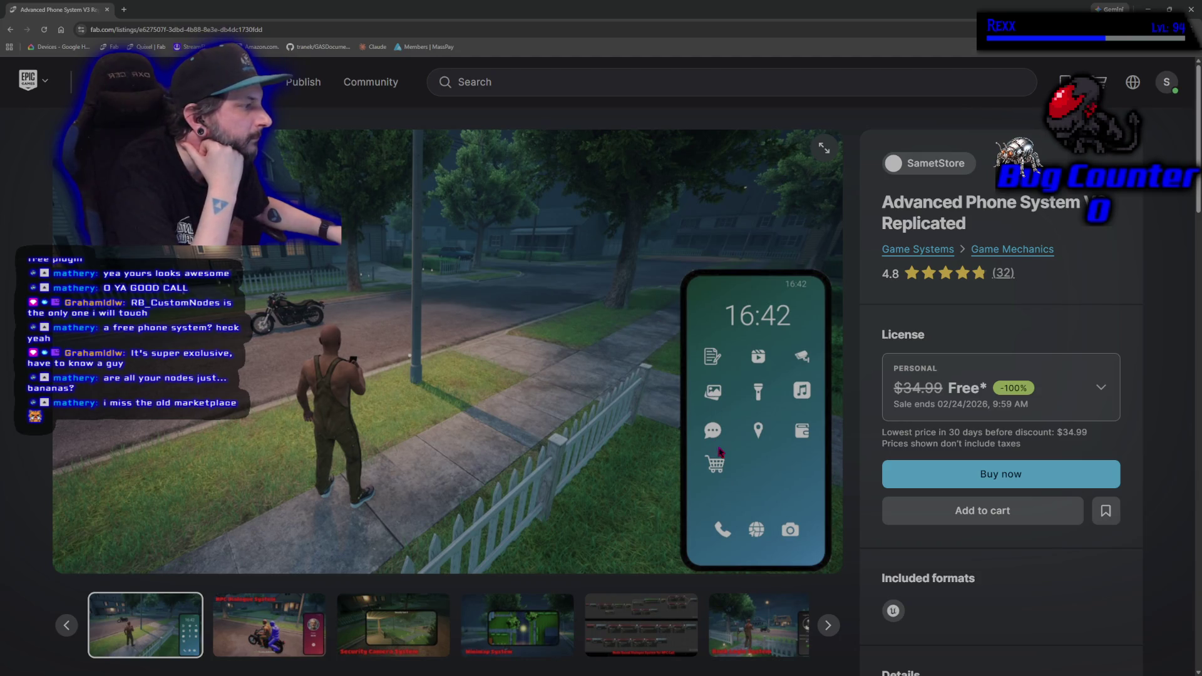
{"action": "left_click", "coordinate": [1027, 378]}
{"action": "left_click", "coordinate": [1039, 575]}
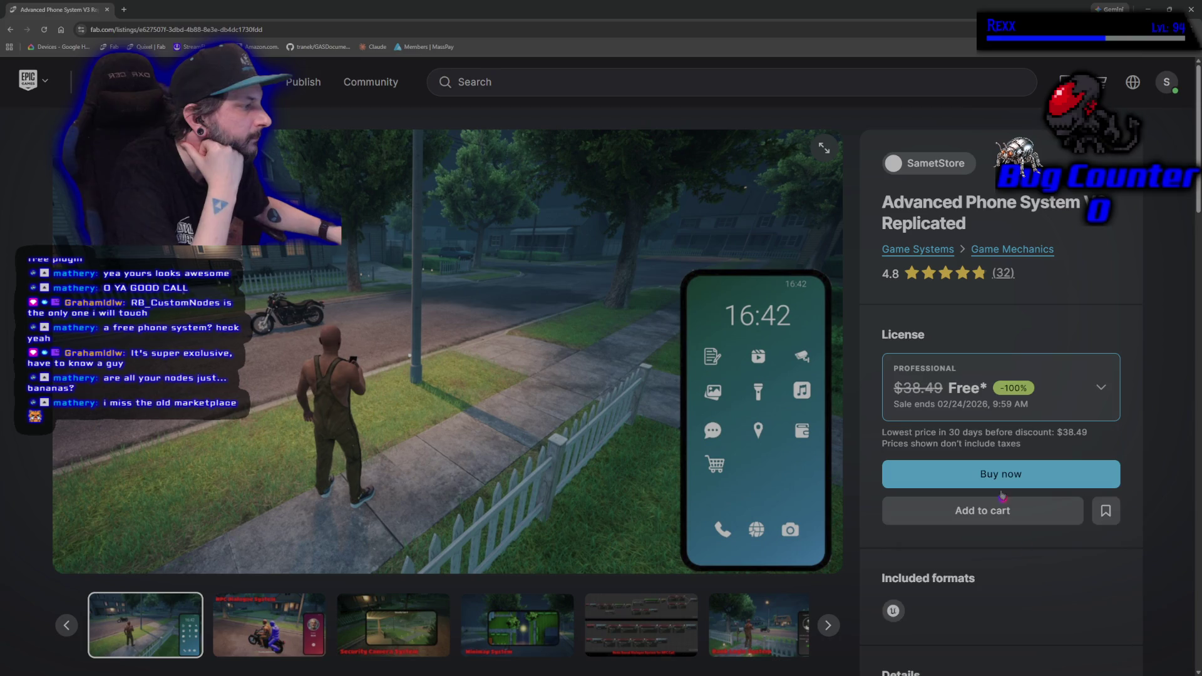
{"action": "left_click", "coordinate": [997, 475]}
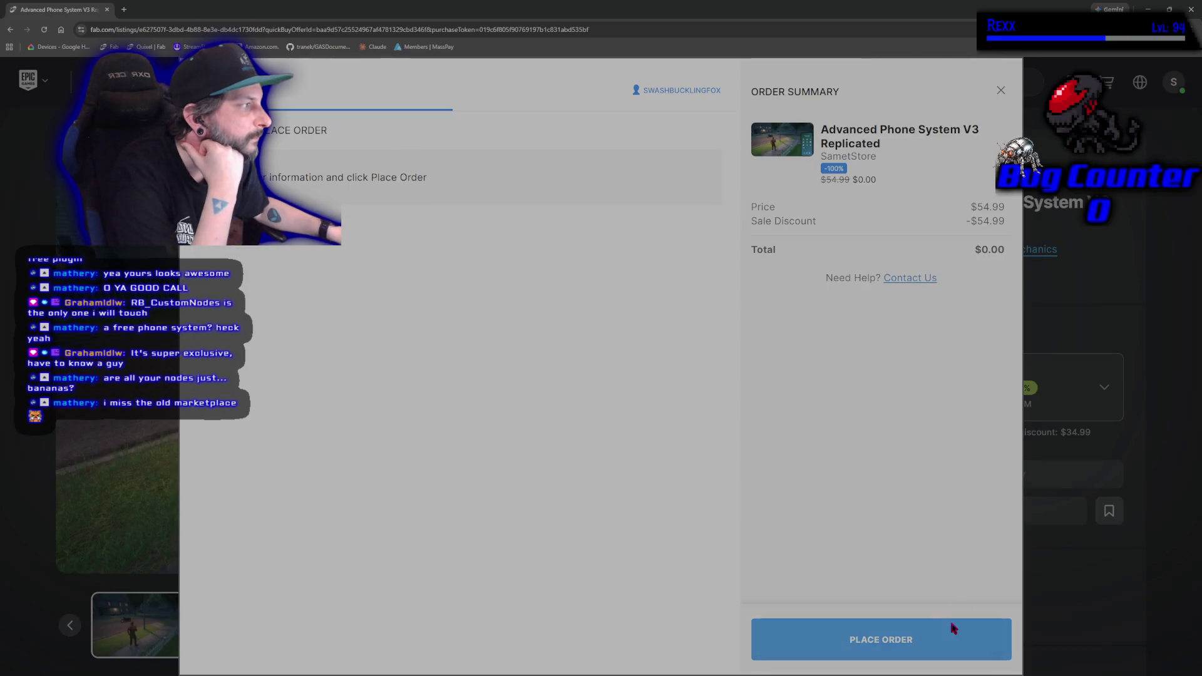
{"action": "left_click", "coordinate": [950, 629]}
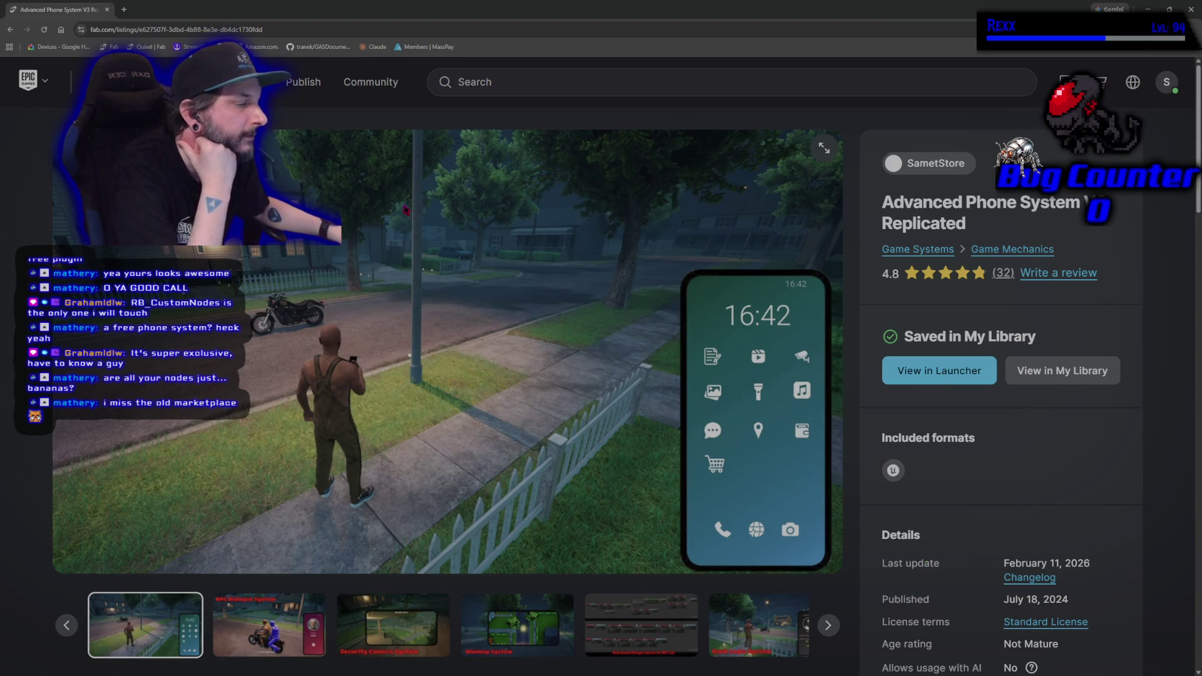
{"action": "key", "text": "alt+Left"}
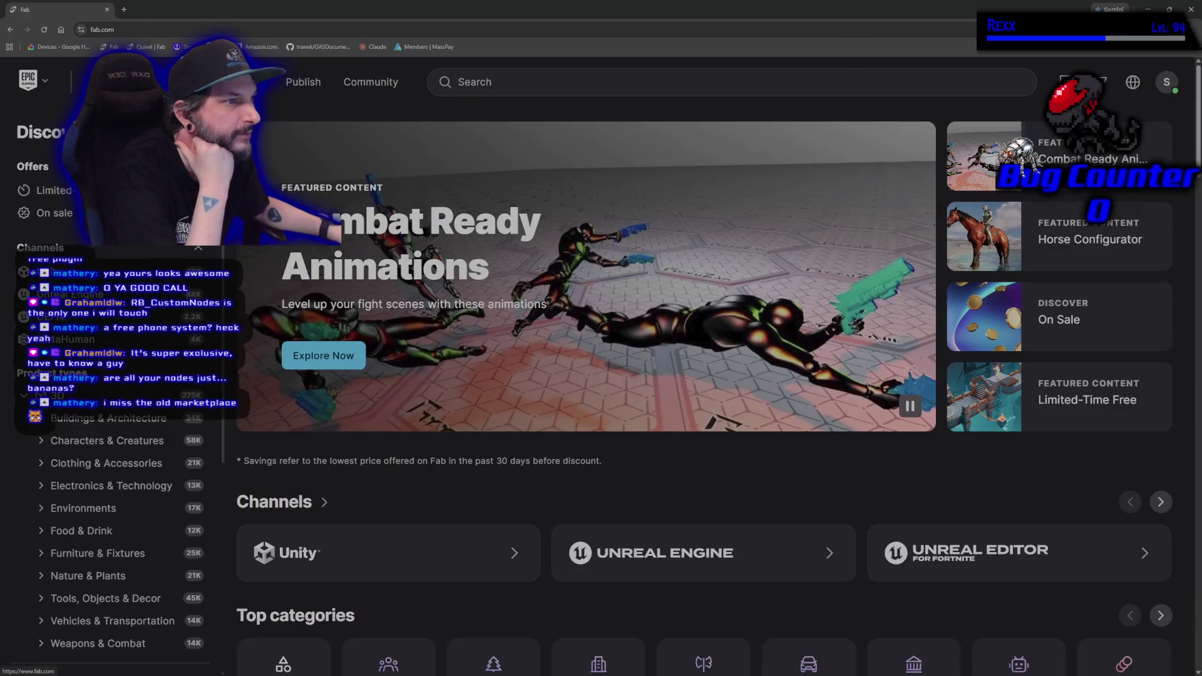
Open the Medieval Modular Wall Pack from Limited-Time Free and browse its gallery images.
{"action": "left_click", "coordinate": [53, 190]}
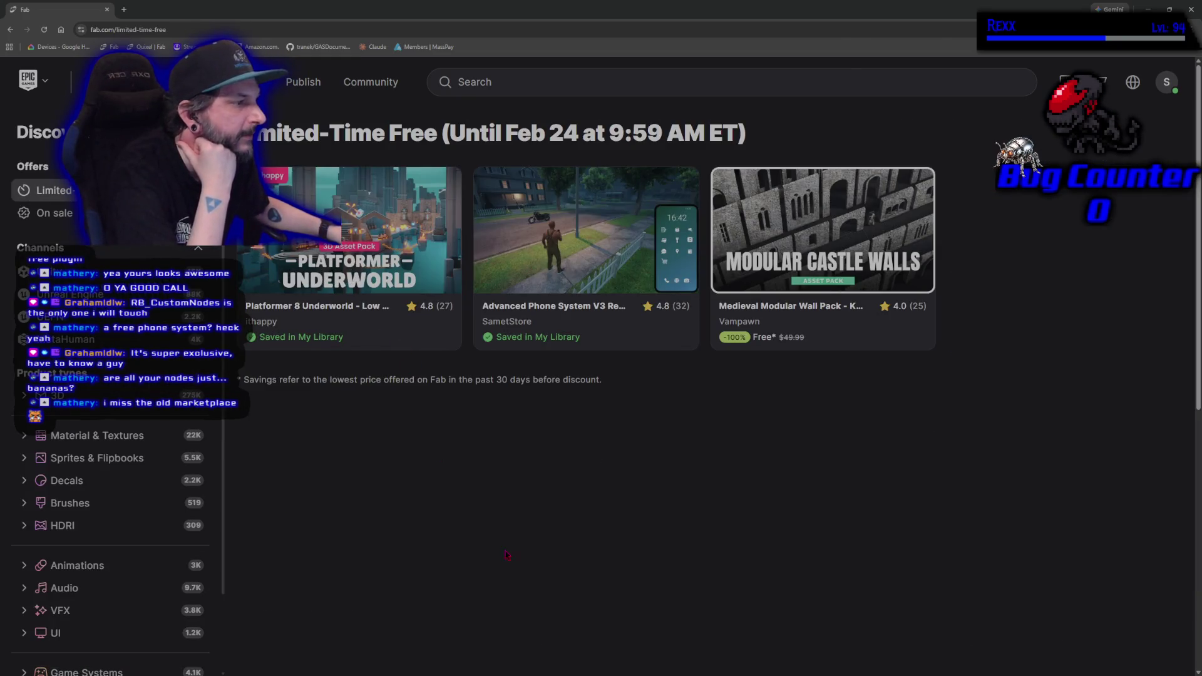
{"action": "left_click", "coordinate": [823, 244]}
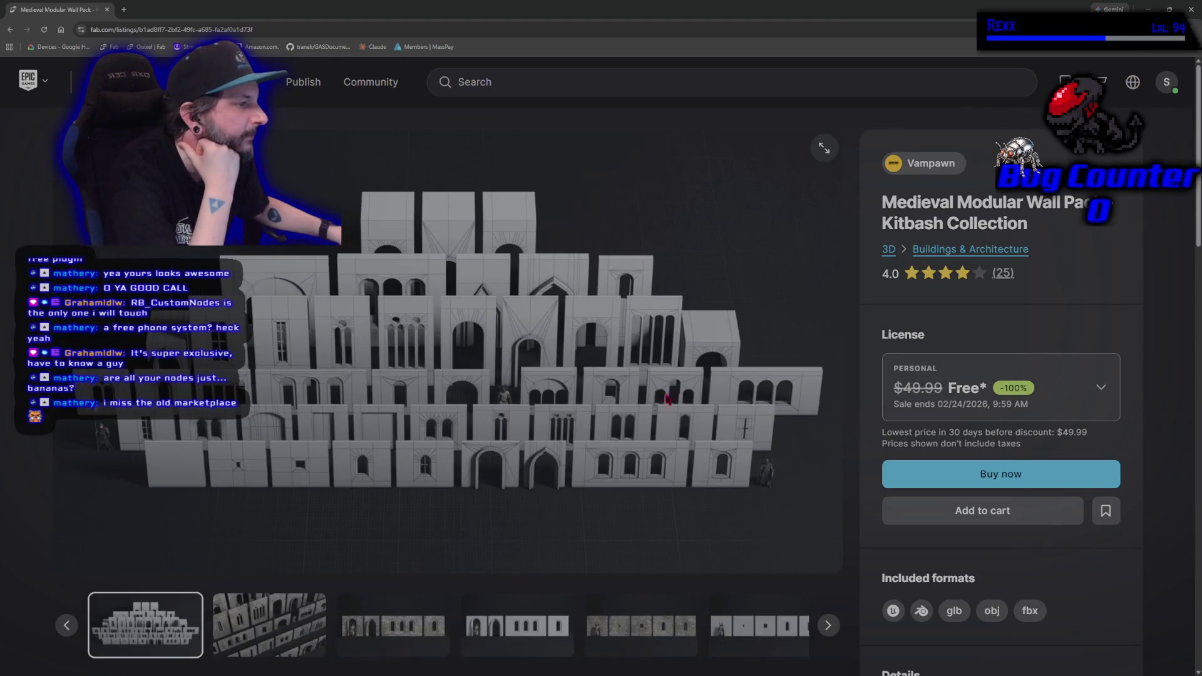
{"action": "left_click", "coordinate": [219, 611]}
{"action": "left_click", "coordinate": [427, 641]}
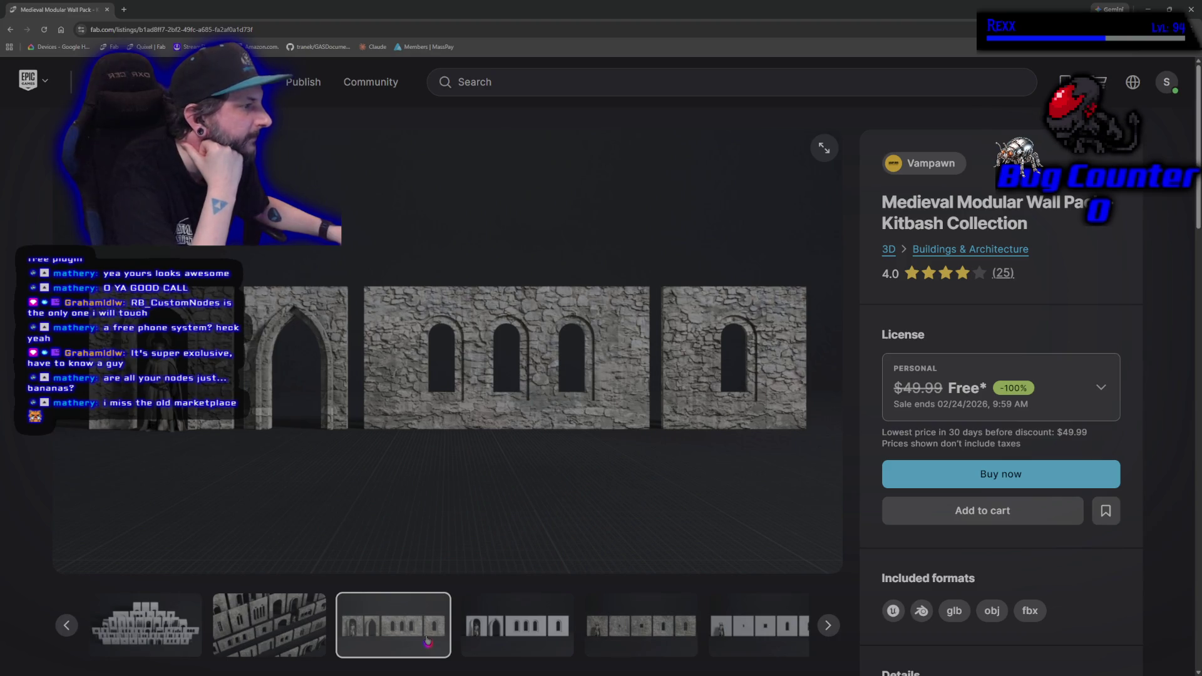
{"action": "left_click", "coordinate": [313, 614]}
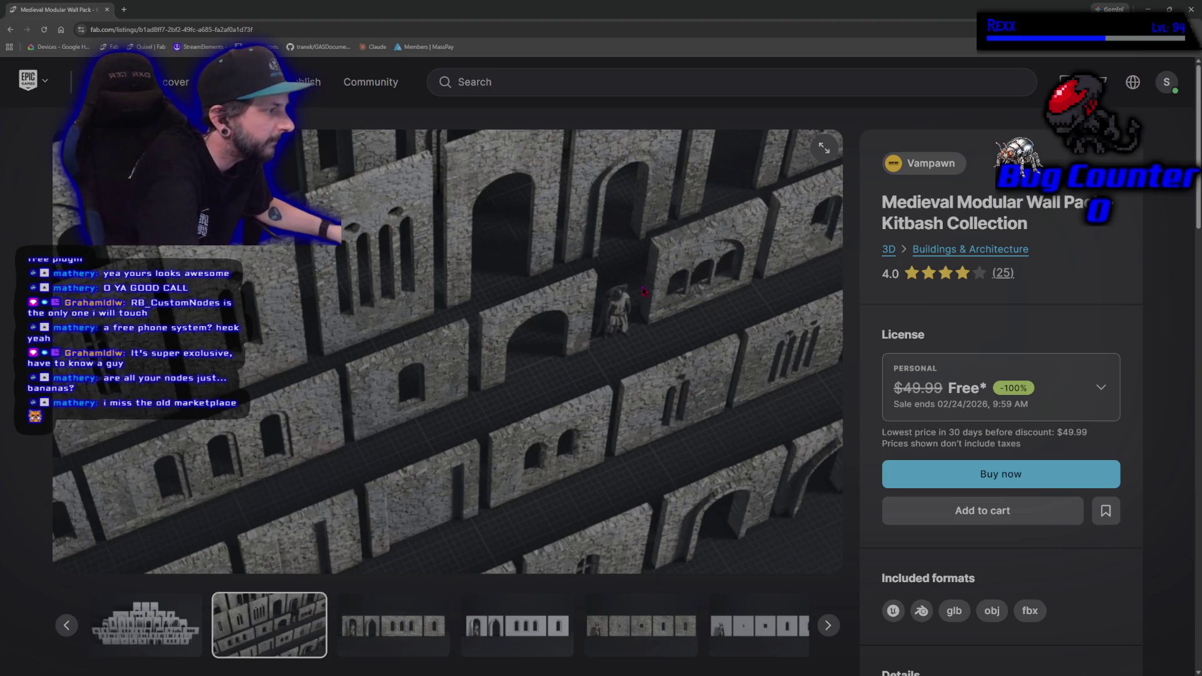
{"action": "left_click", "coordinate": [538, 629]}
{"action": "left_click", "coordinate": [539, 636]}
{"action": "left_click", "coordinate": [540, 636]}
{"action": "left_click", "coordinate": [541, 636]}
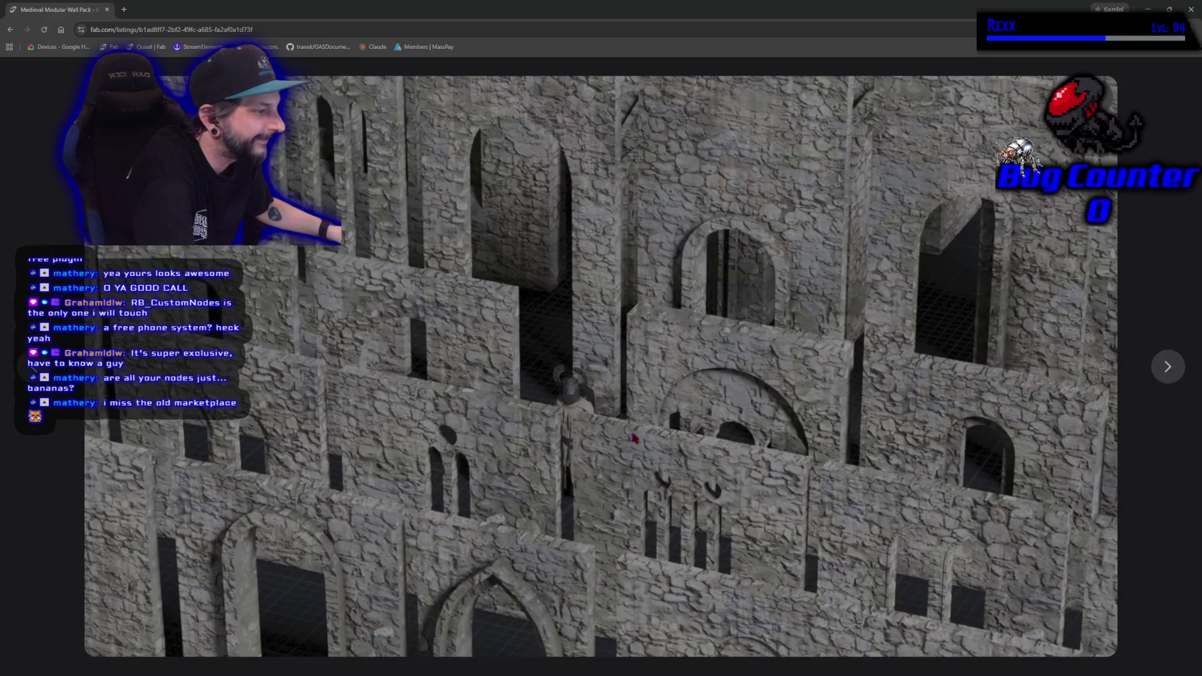
{"action": "key", "text": "Escape"}
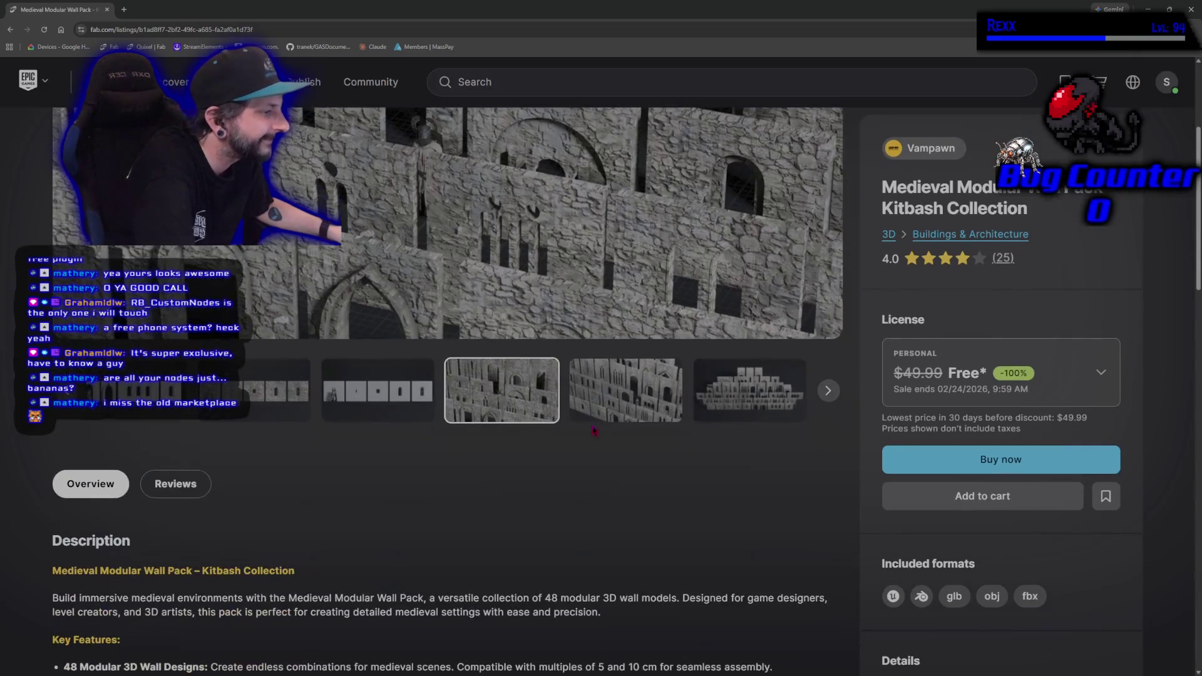
Expand and read the wall pack's full product description.
{"action": "scroll", "coordinate": [598, 476], "scroll_direction": "down", "scroll_amount": 3}
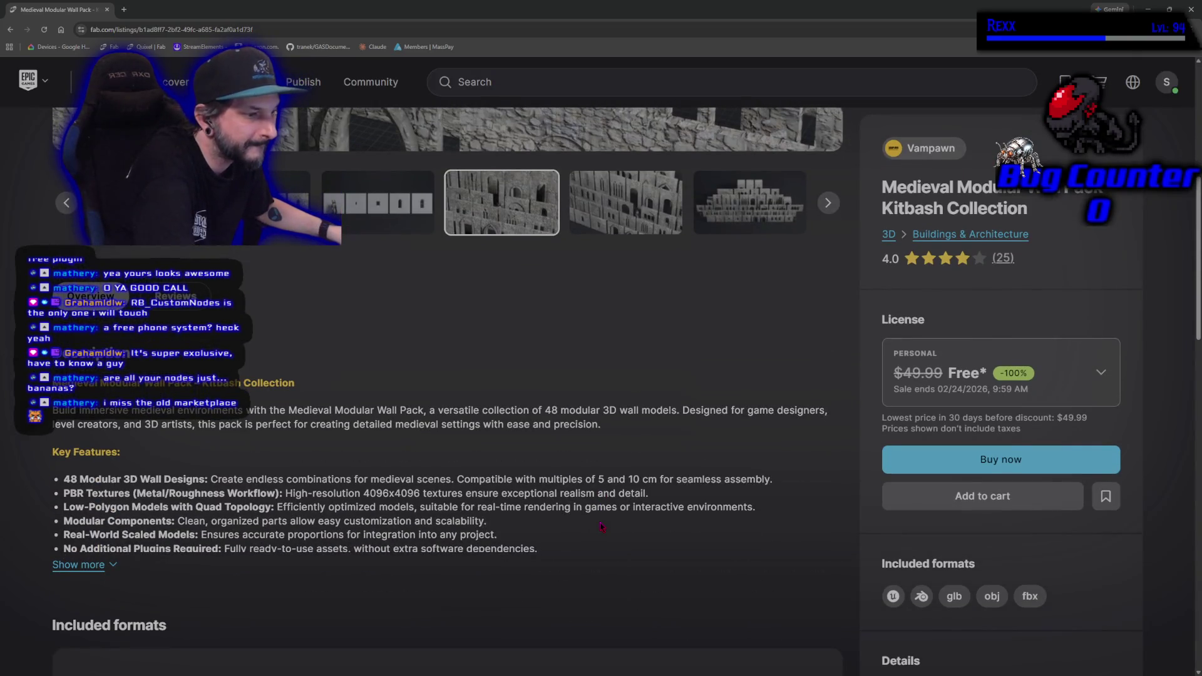
{"action": "left_click", "coordinate": [90, 575]}
{"action": "scroll", "coordinate": [394, 557], "scroll_direction": "down", "scroll_amount": 4}
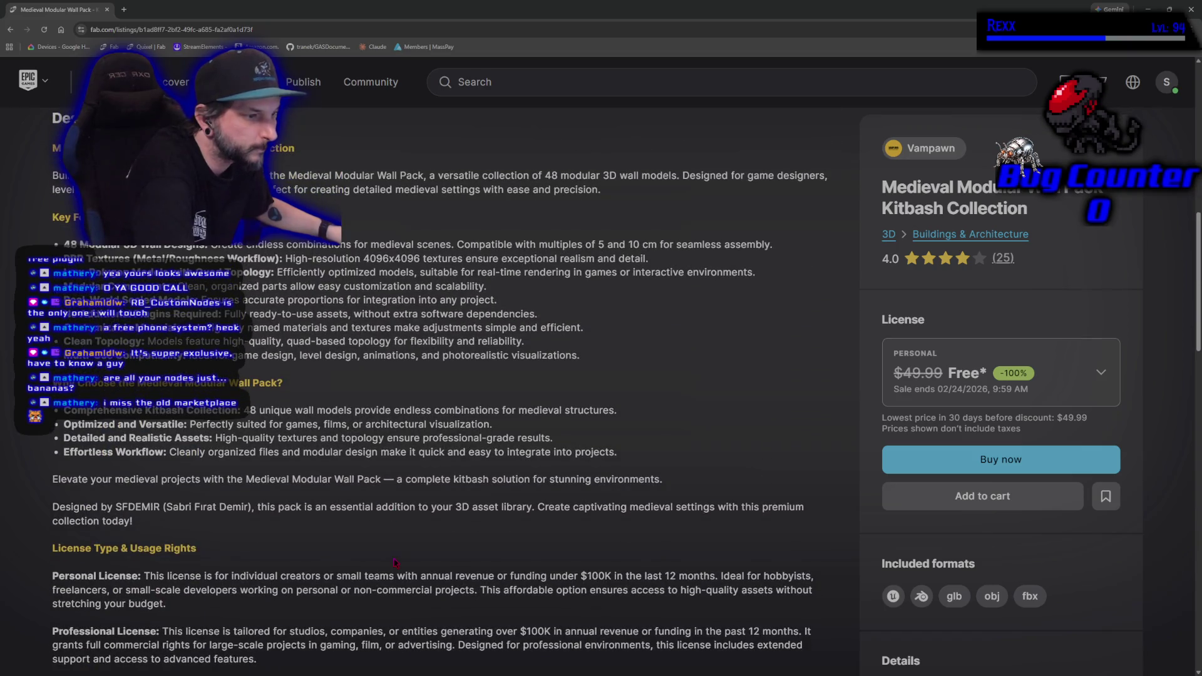
{"action": "scroll", "coordinate": [393, 562], "scroll_direction": "down", "scroll_amount": 1}
{"action": "scroll", "coordinate": [393, 558], "scroll_direction": "up", "scroll_amount": 10}
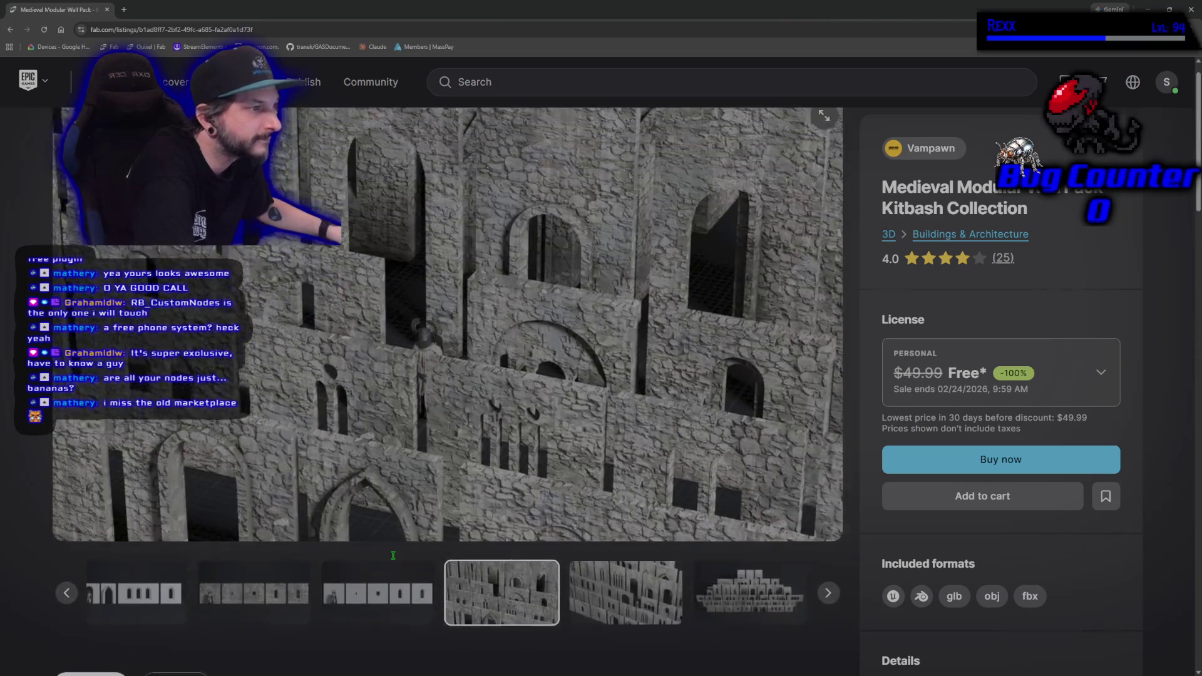
Claim the wall pack free with a Professional license, then switch back to Unreal.
{"action": "left_click", "coordinate": [1000, 400]}
{"action": "left_click", "coordinate": [971, 570]}
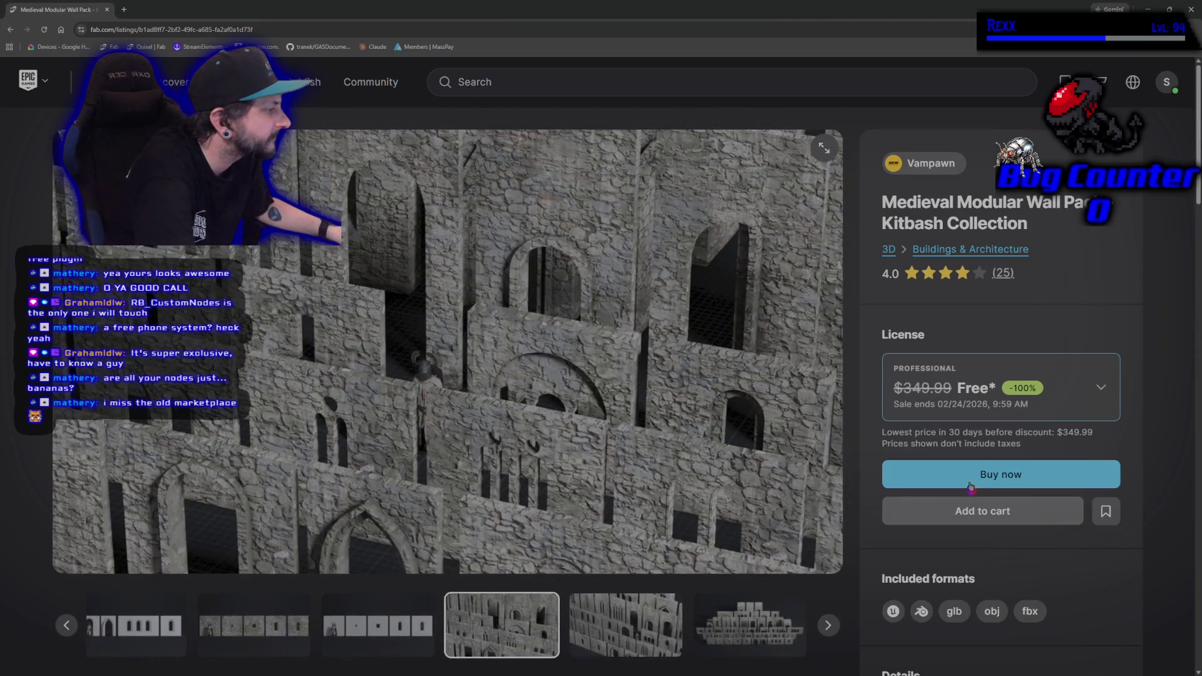
{"action": "left_click", "coordinate": [971, 486]}
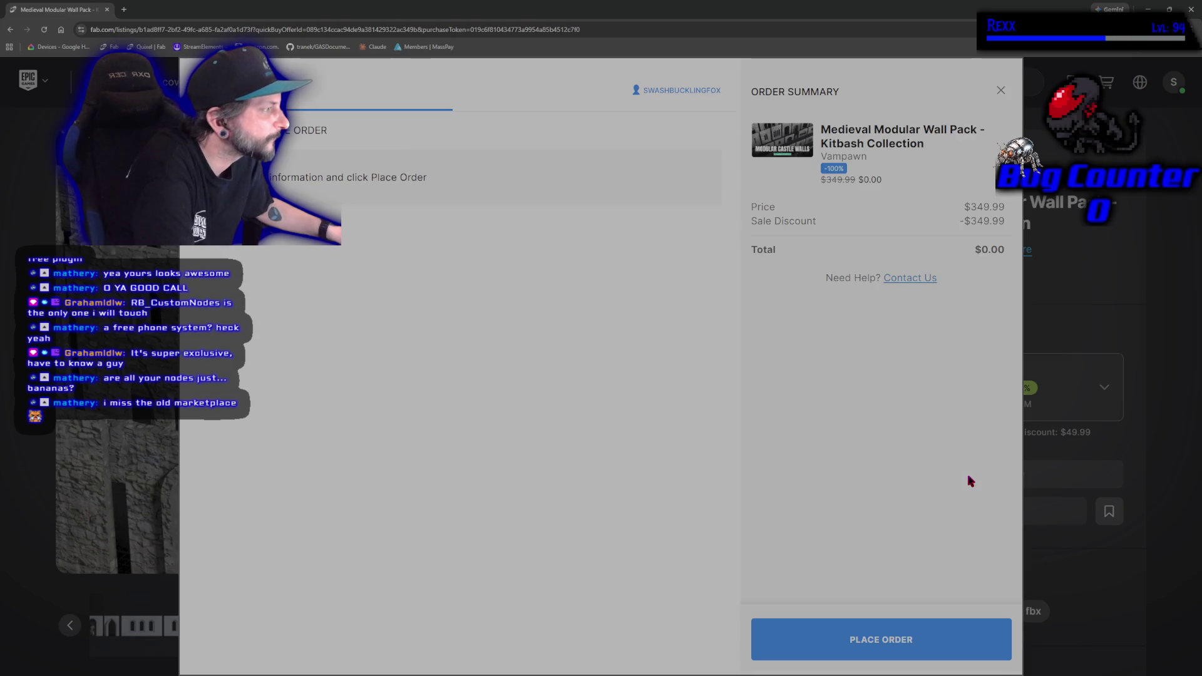
{"action": "left_click", "coordinate": [913, 637]}
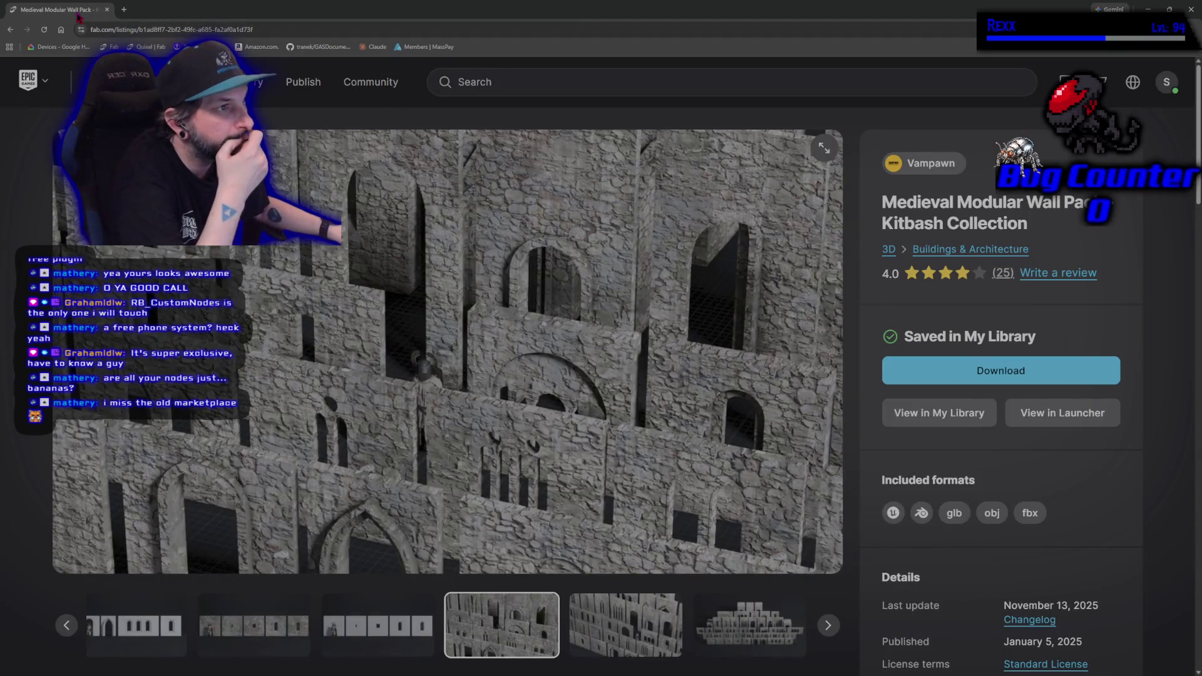
{"action": "key", "text": "alt+Tab"}
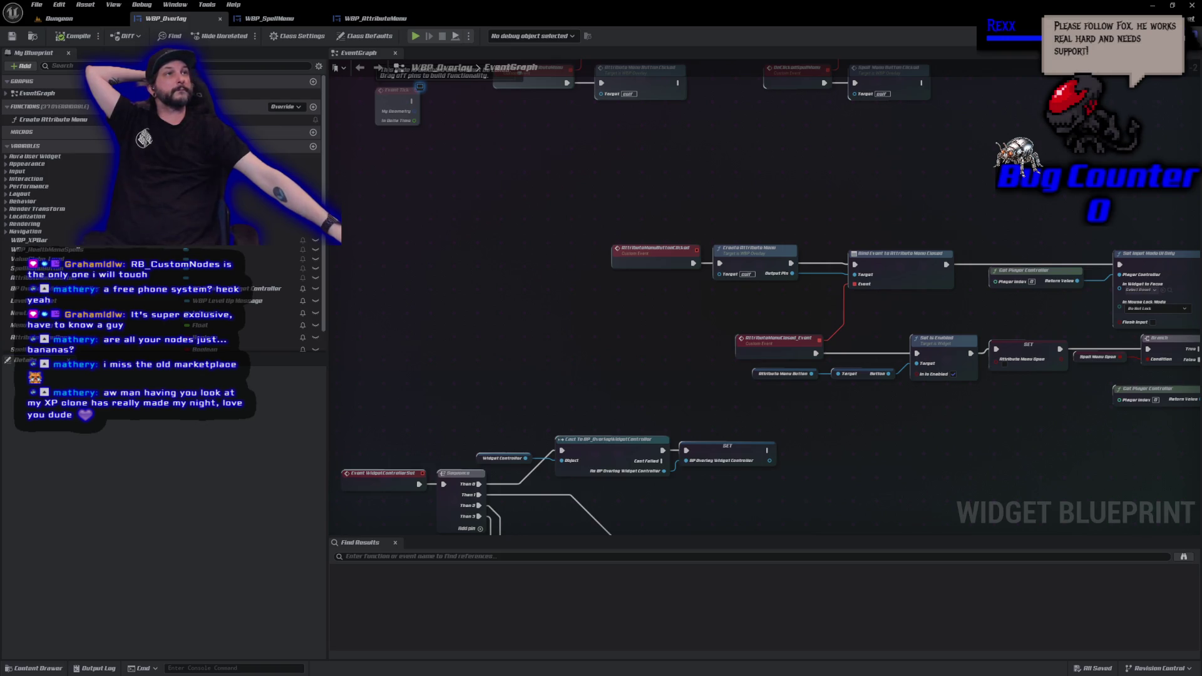
Collapse the nodes after Attribute Menu Closed into an AttributeMenuClosed function, compile, and reposition its call.
{"action": "mouse_move", "coordinate": [737, 97]}
{"action": "left_mouse_down"}
{"action": "mouse_move", "coordinate": [751, 250]}
{"action": "mouse_move", "coordinate": [537, 143]}
{"action": "mouse_move", "coordinate": [453, 118]}
{"action": "left_mouse_up"}
{"action": "mouse_move", "coordinate": [424, 348]}
{"action": "left_mouse_down"}
{"action": "mouse_move", "coordinate": [920, 307]}
{"action": "mouse_move", "coordinate": [926, 279]}
{"action": "left_mouse_up"}
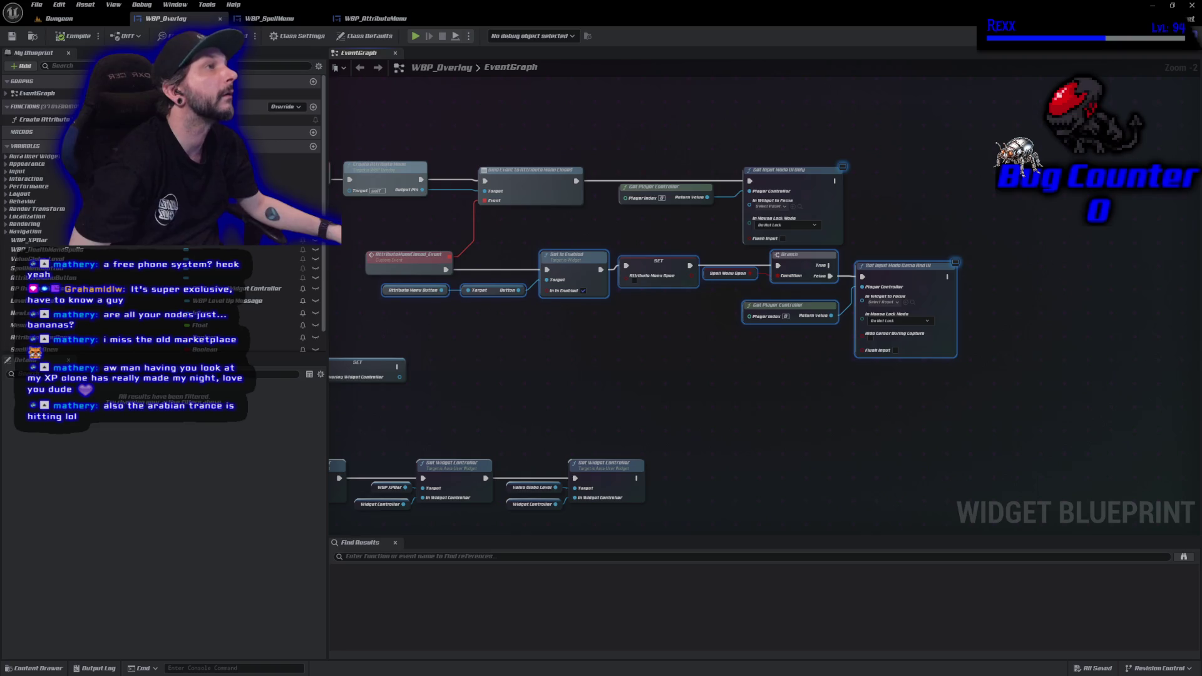
{"action": "right_click", "coordinate": [907, 281]}
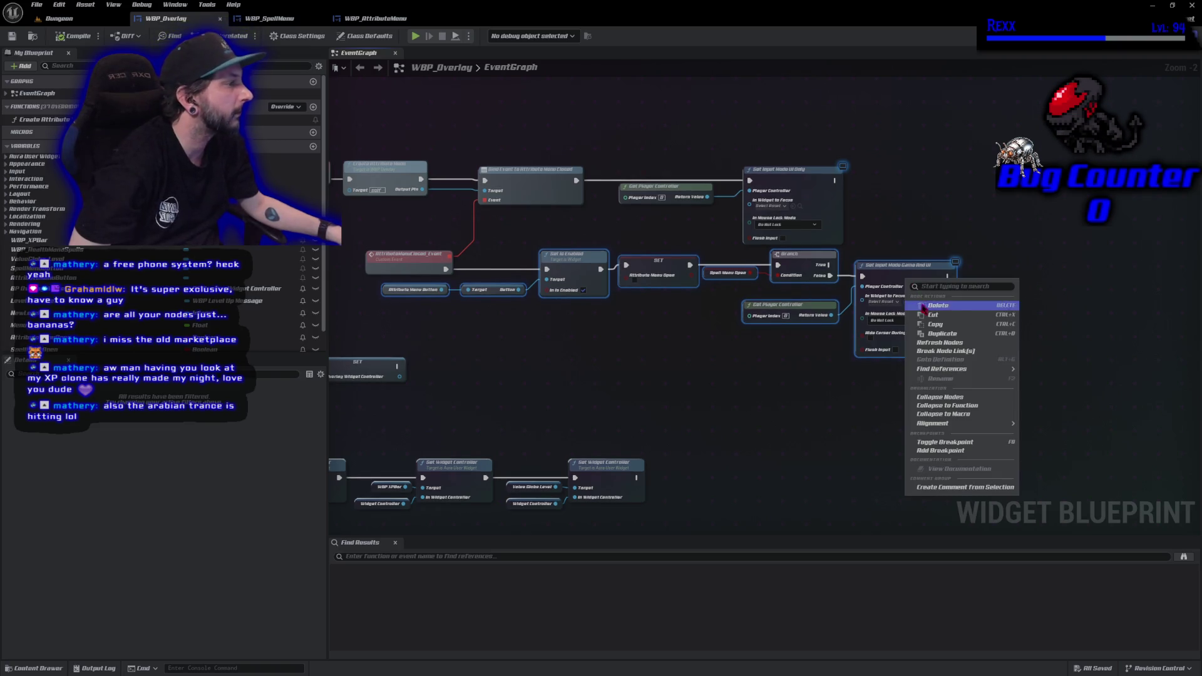
{"action": "left_click", "coordinate": [961, 407]}
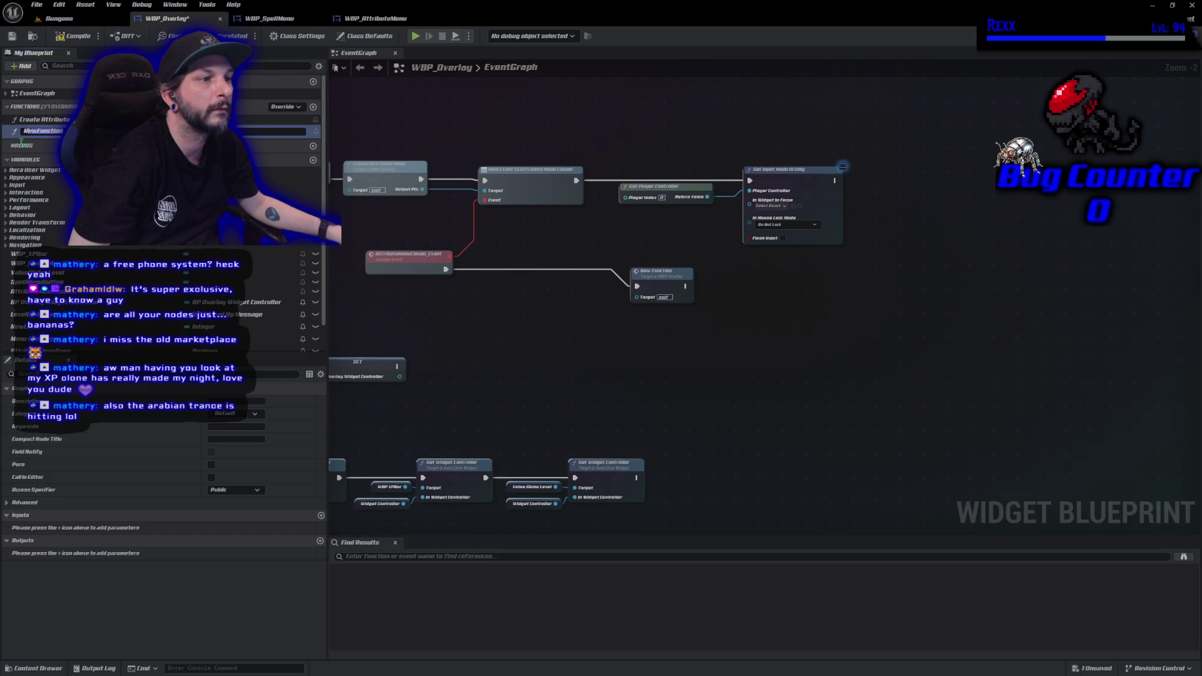
{"action": "type", "text": "Attr"}
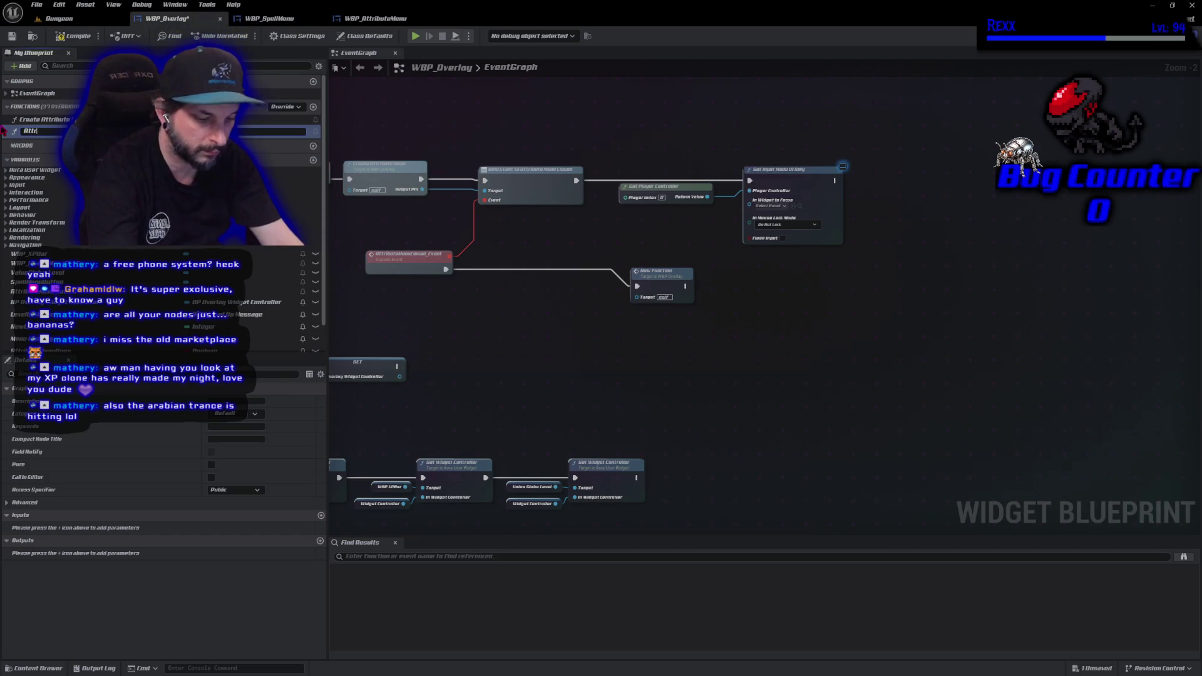
{"action": "type", "text": "ibuteMen"}
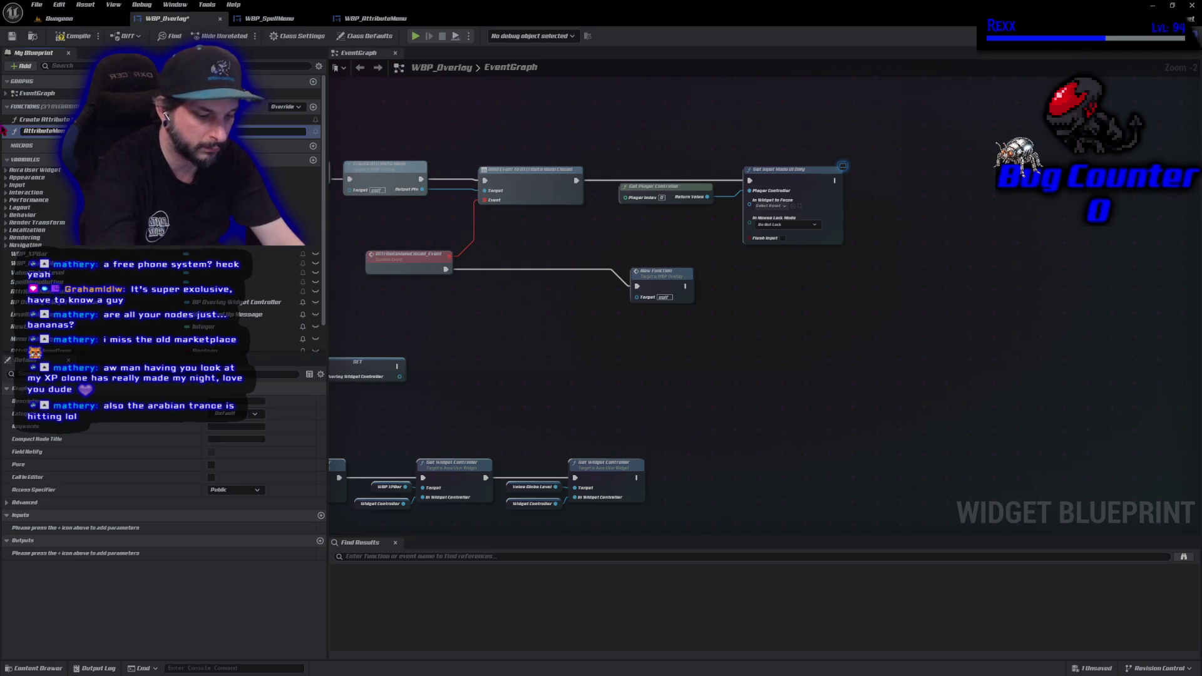
{"action": "key", "text": "Return"}
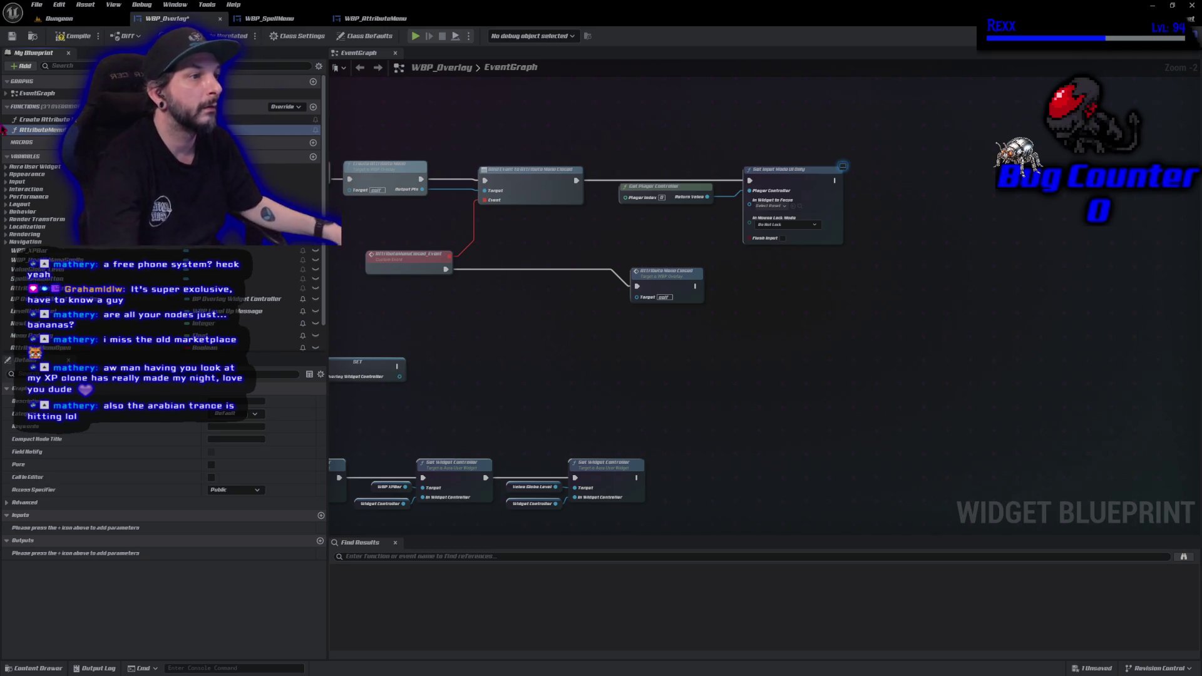
{"action": "key", "text": "F7"}
{"action": "left_click_drag", "start_coordinate": [653, 276], "coordinate": [499, 258]}
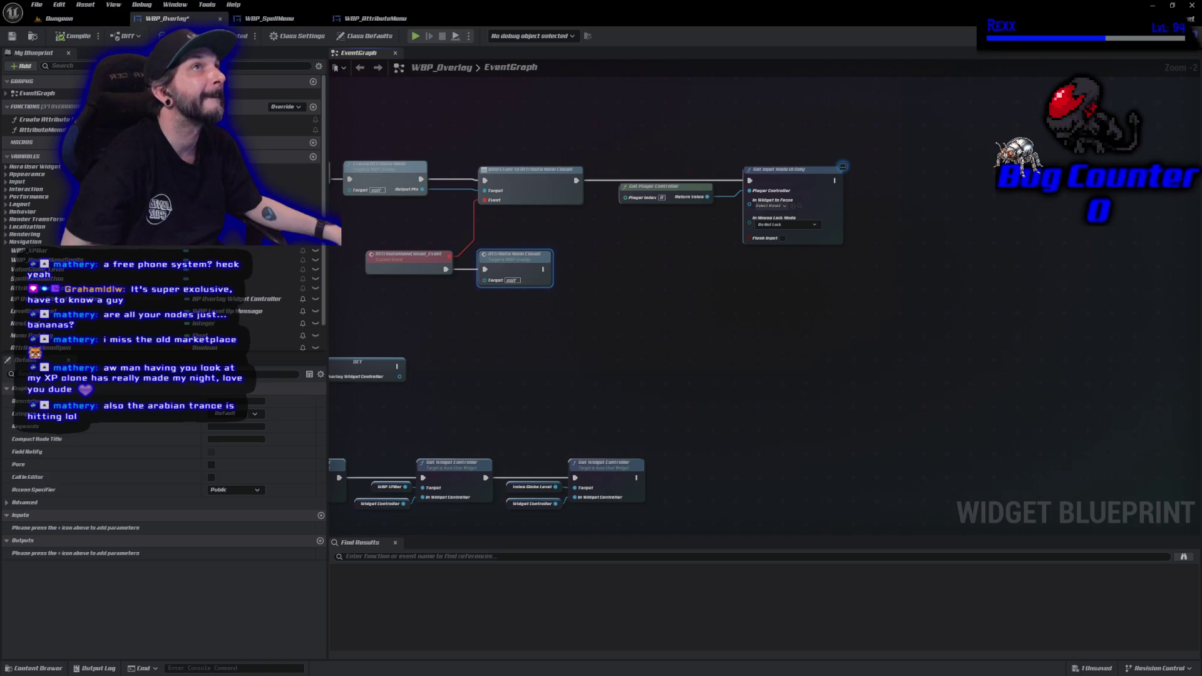
Box-select the Spell Menu button's creation and positioning nodes, including the lower helper nodes.
{"action": "mouse_move", "coordinate": [470, 537]}
{"action": "left_mouse_down"}
{"action": "mouse_move", "coordinate": [769, 204]}
{"action": "mouse_move", "coordinate": [633, 213]}
{"action": "left_mouse_up"}
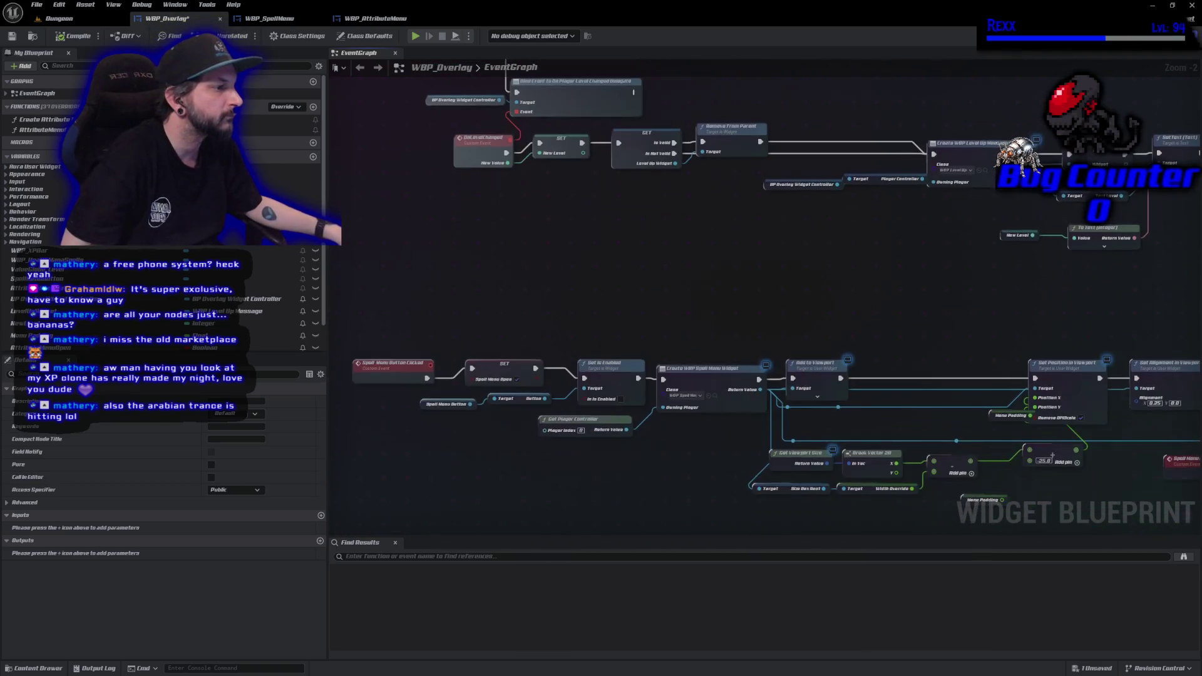
{"action": "left_click_drag", "start_coordinate": [526, 438], "coordinate": [480, 232]}
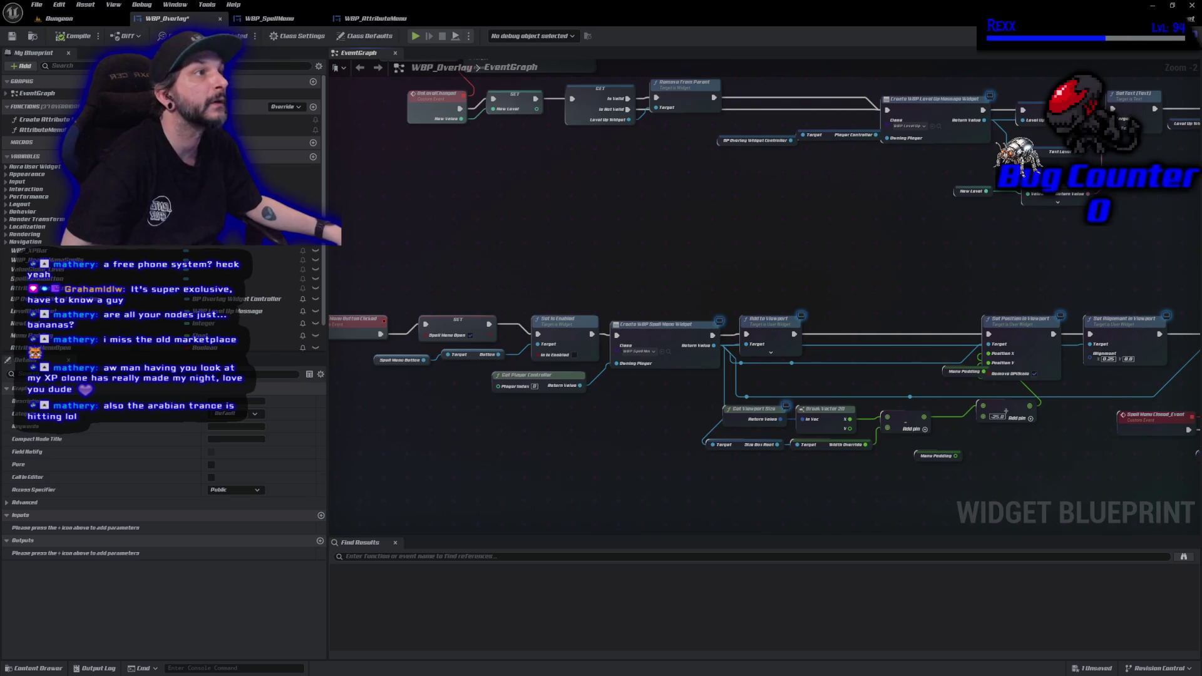
{"action": "mouse_move", "coordinate": [400, 296]}
{"action": "left_mouse_down"}
{"action": "mouse_move", "coordinate": [509, 378]}
{"action": "mouse_move", "coordinate": [804, 390]}
{"action": "mouse_move", "coordinate": [836, 404]}
{"action": "mouse_move", "coordinate": [1136, 394]}
{"action": "left_mouse_up"}
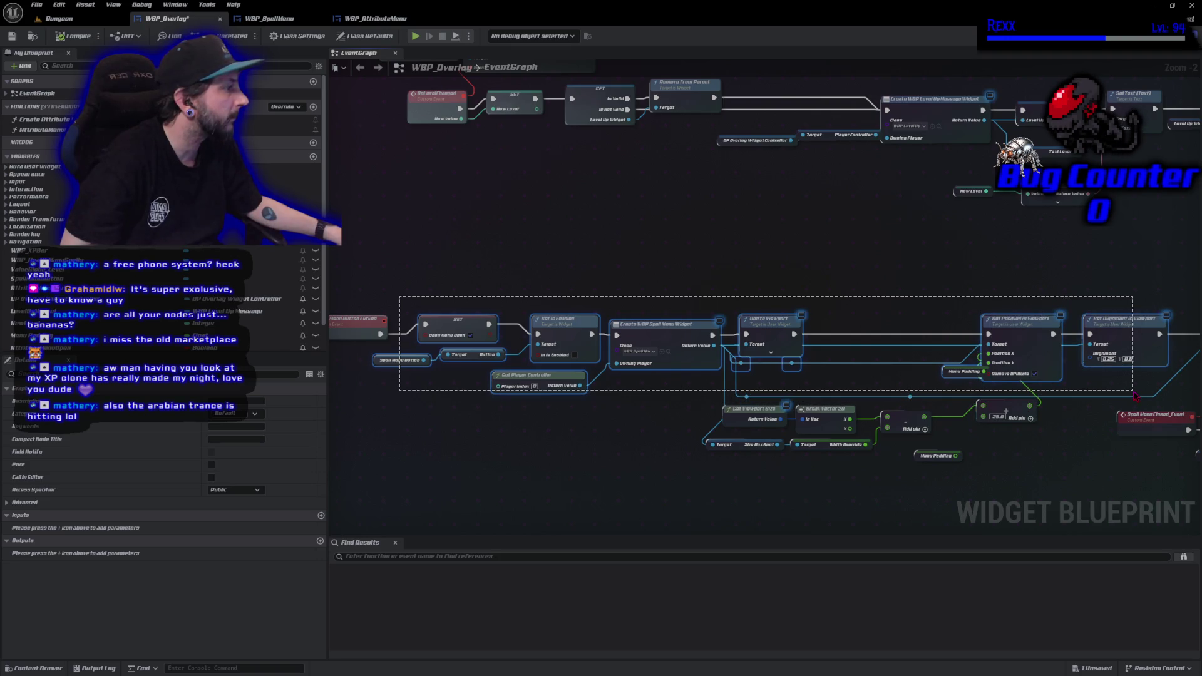
{"action": "left_click_drag", "start_coordinate": [1135, 394], "coordinate": [1150, 474]}
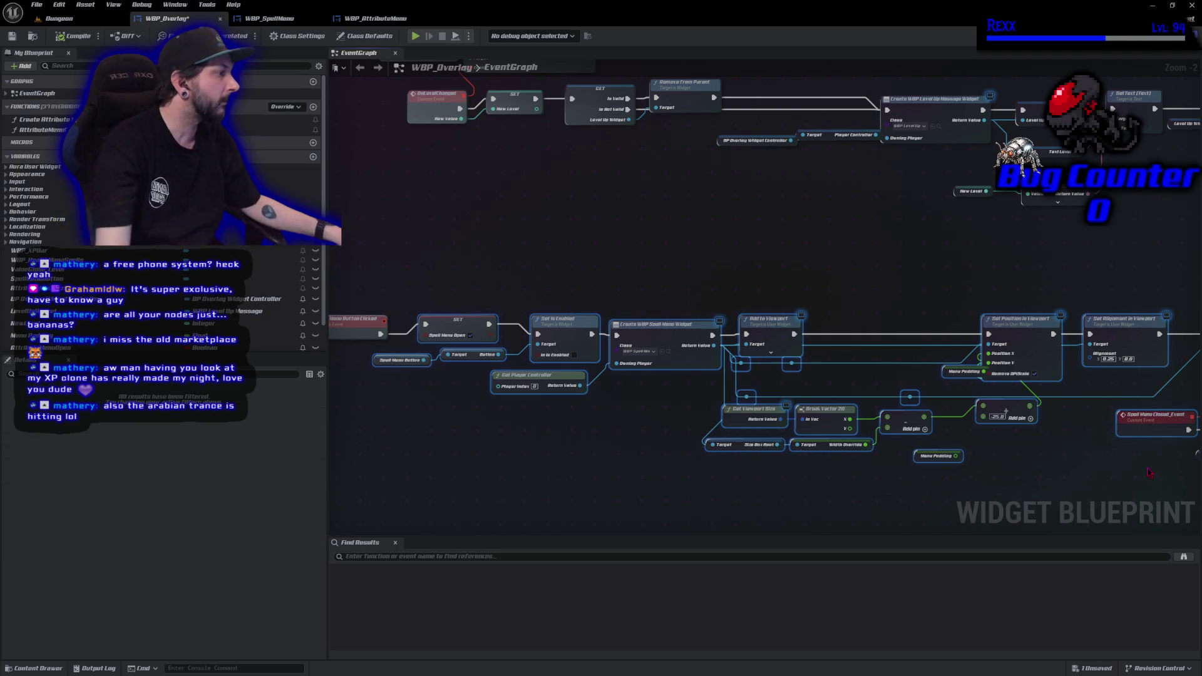
{"action": "left_click_drag", "start_coordinate": [1062, 473], "coordinate": [967, 439]}
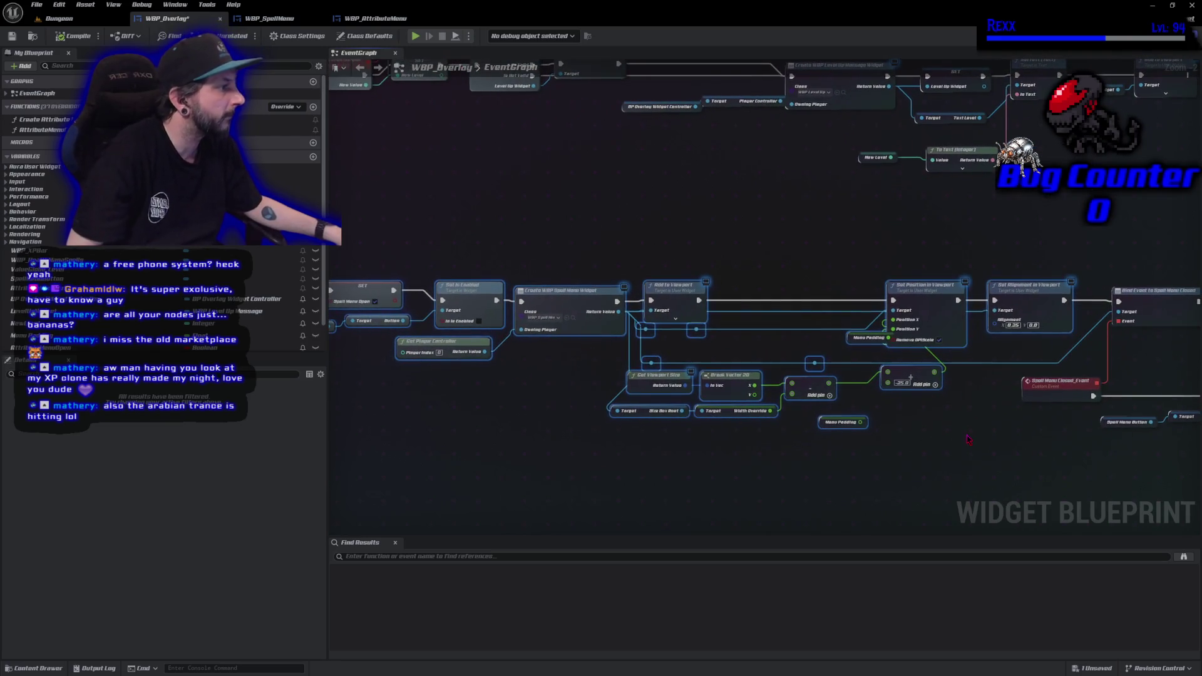
Collapse the selection into a Create Spell Menu function, compile, then select the closing nodes.
{"action": "right_click", "coordinate": [926, 306]}
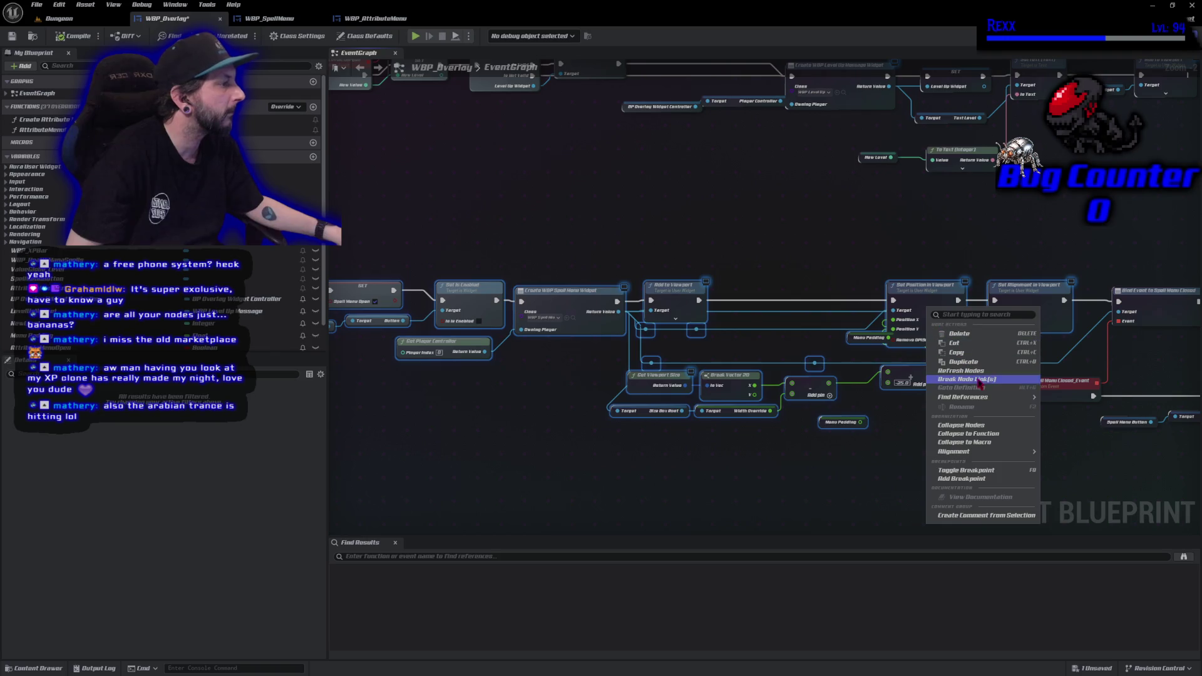
{"action": "left_click", "coordinate": [982, 434]}
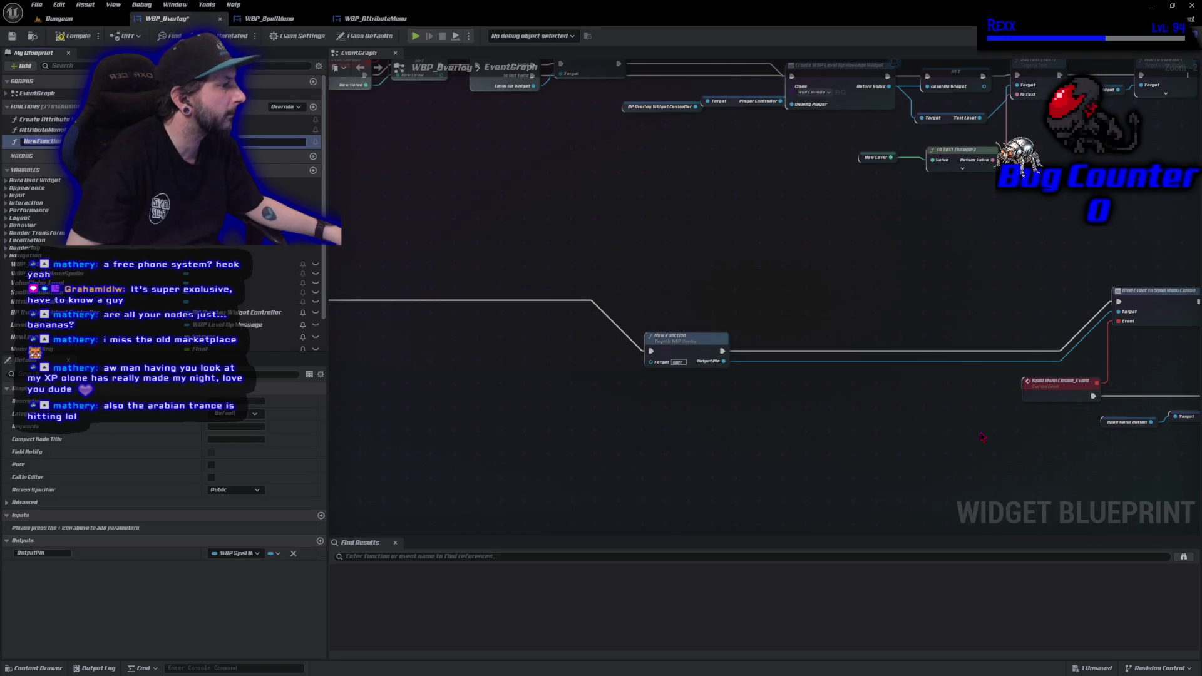
{"action": "type", "text": "Create Spell"}
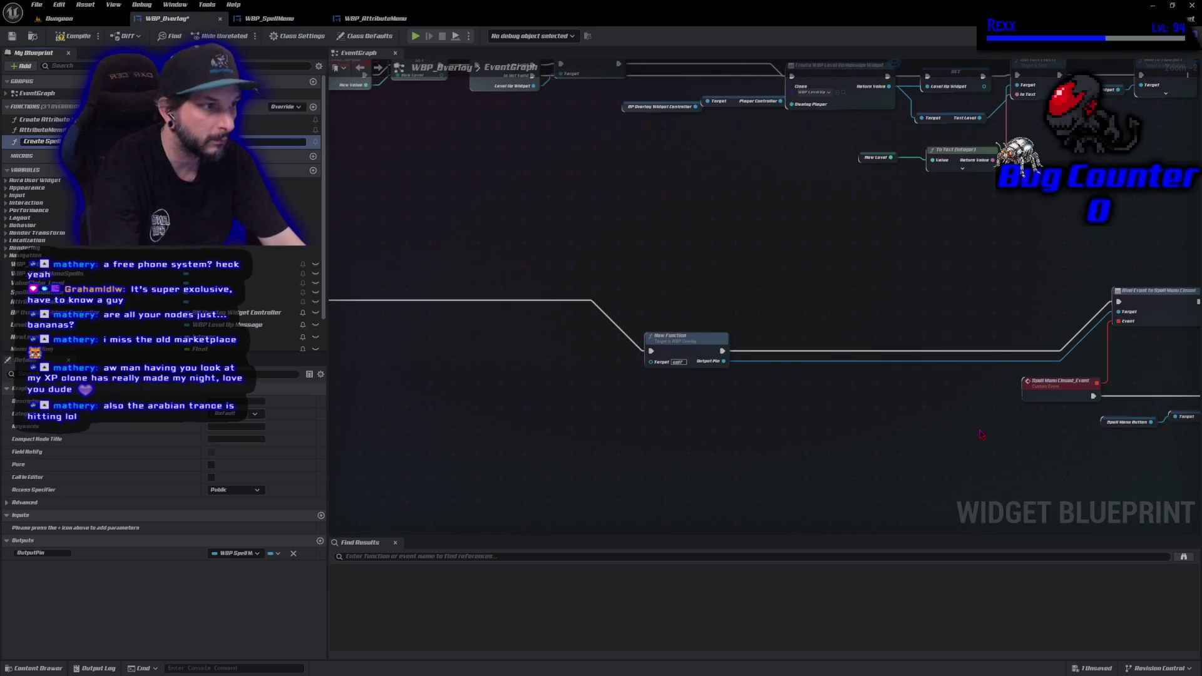
{"action": "key", "text": "Return"}
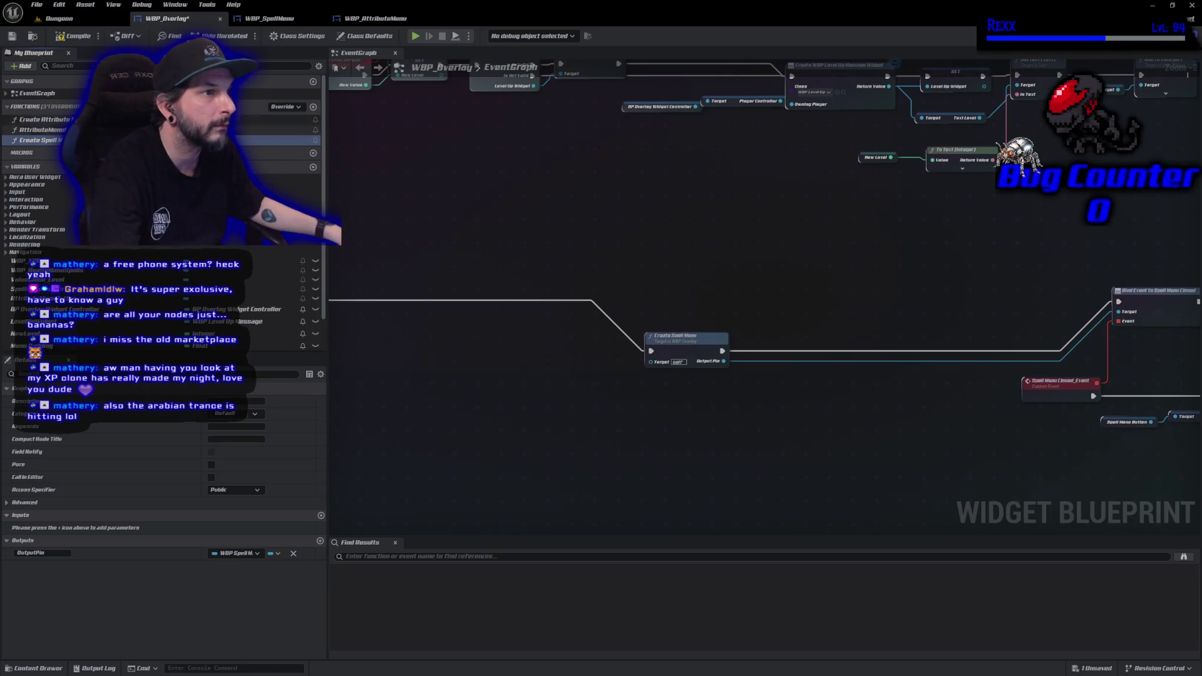
{"action": "left_click", "coordinate": [75, 36]}
{"action": "mouse_move", "coordinate": [359, 306]}
{"action": "left_mouse_down"}
{"action": "mouse_move", "coordinate": [543, 373]}
{"action": "mouse_move", "coordinate": [672, 368]}
{"action": "left_mouse_up"}
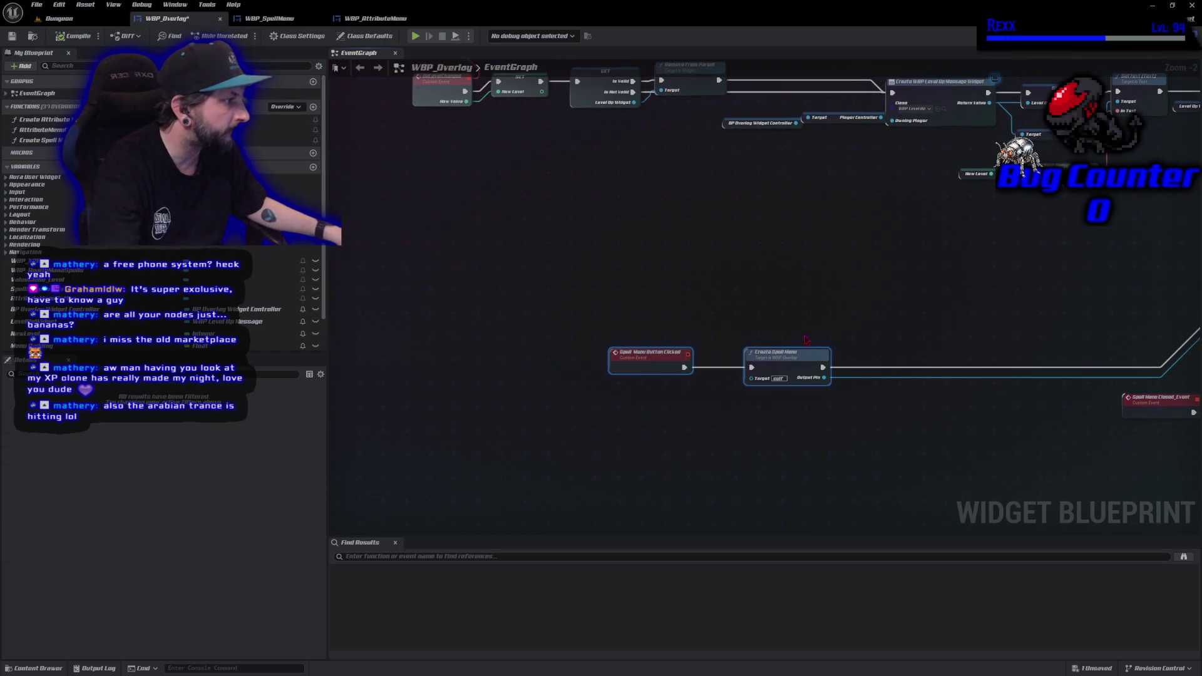
{"action": "mouse_move", "coordinate": [802, 366]}
{"action": "left_mouse_down"}
{"action": "mouse_move", "coordinate": [536, 340]}
{"action": "mouse_move", "coordinate": [635, 343]}
{"action": "mouse_move", "coordinate": [576, 417]}
{"action": "mouse_move", "coordinate": [514, 456]}
{"action": "left_mouse_up"}
{"action": "mouse_move", "coordinate": [495, 504]}
{"action": "left_mouse_down"}
{"action": "mouse_move", "coordinate": [817, 372]}
{"action": "mouse_move", "coordinate": [968, 294]}
{"action": "mouse_move", "coordinate": [968, 319]}
{"action": "left_mouse_up"}
Collapse the selected closing nodes into a SpellMenuClosed function, move its call beside the event, and save.
{"action": "right_click", "coordinate": [967, 320]}
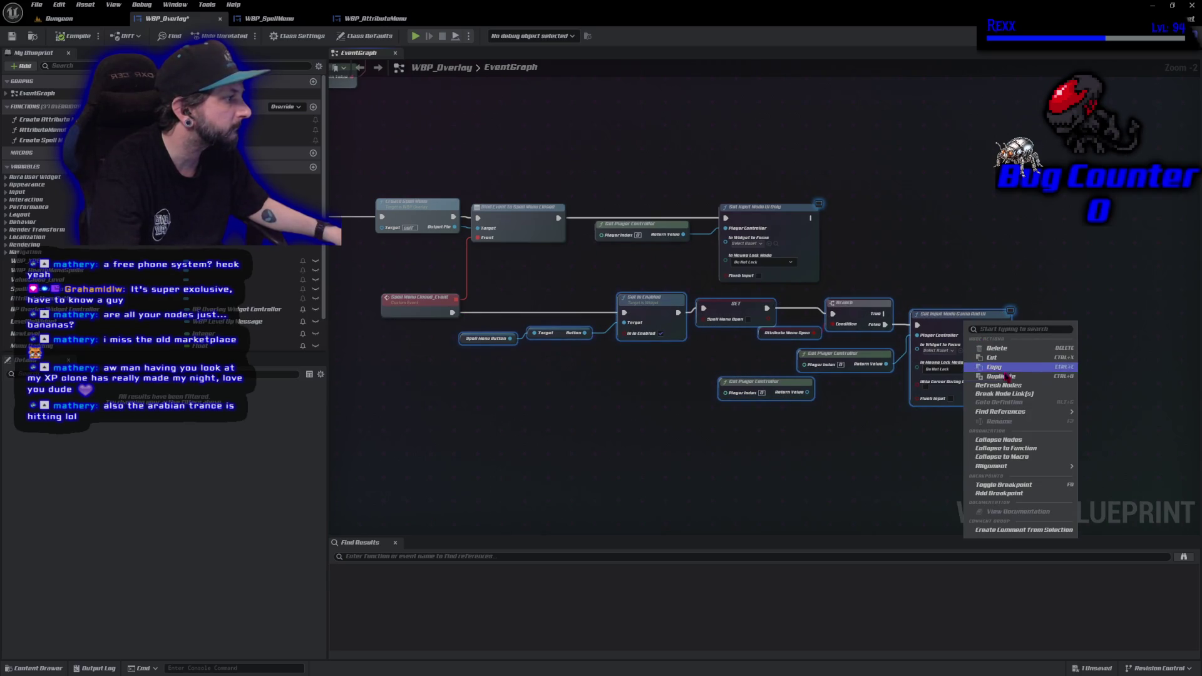
{"action": "left_click", "coordinate": [1009, 449]}
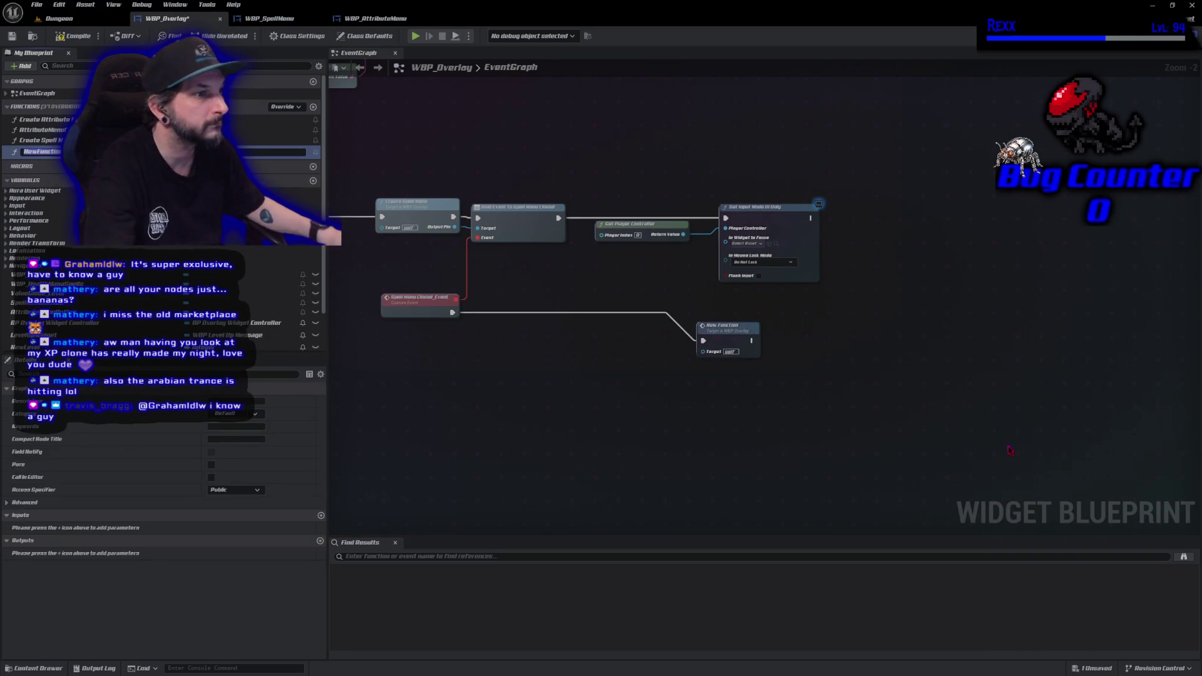
{"action": "type", "text": "SpellMenuClosed"}
{"action": "key", "text": "Return"}
{"action": "key", "text": "ctrl+s"}
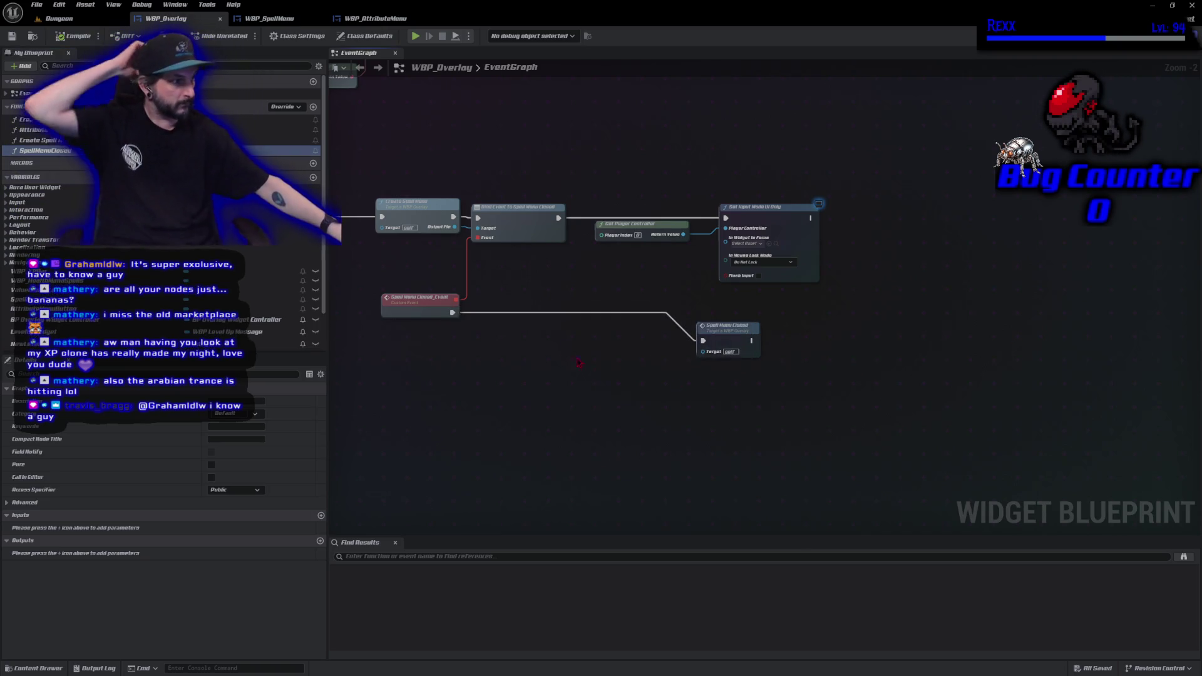
{"action": "left_click_drag", "start_coordinate": [727, 326], "coordinate": [523, 297]}
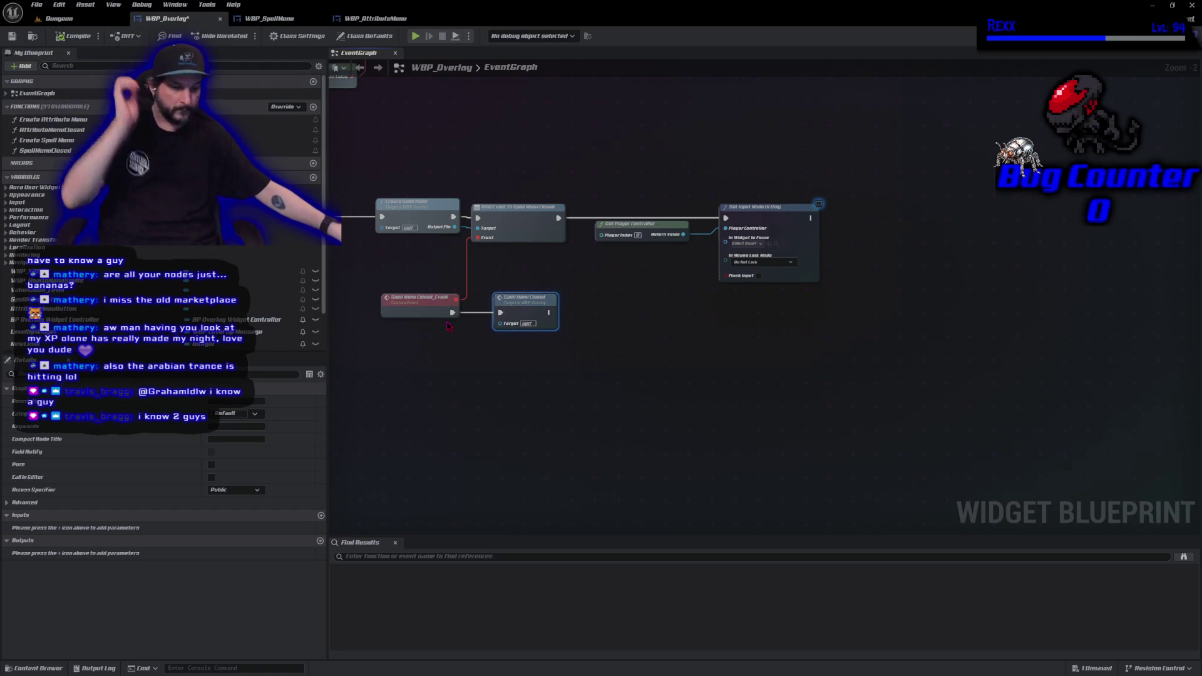
{"action": "key", "text": "ctrl+s"}
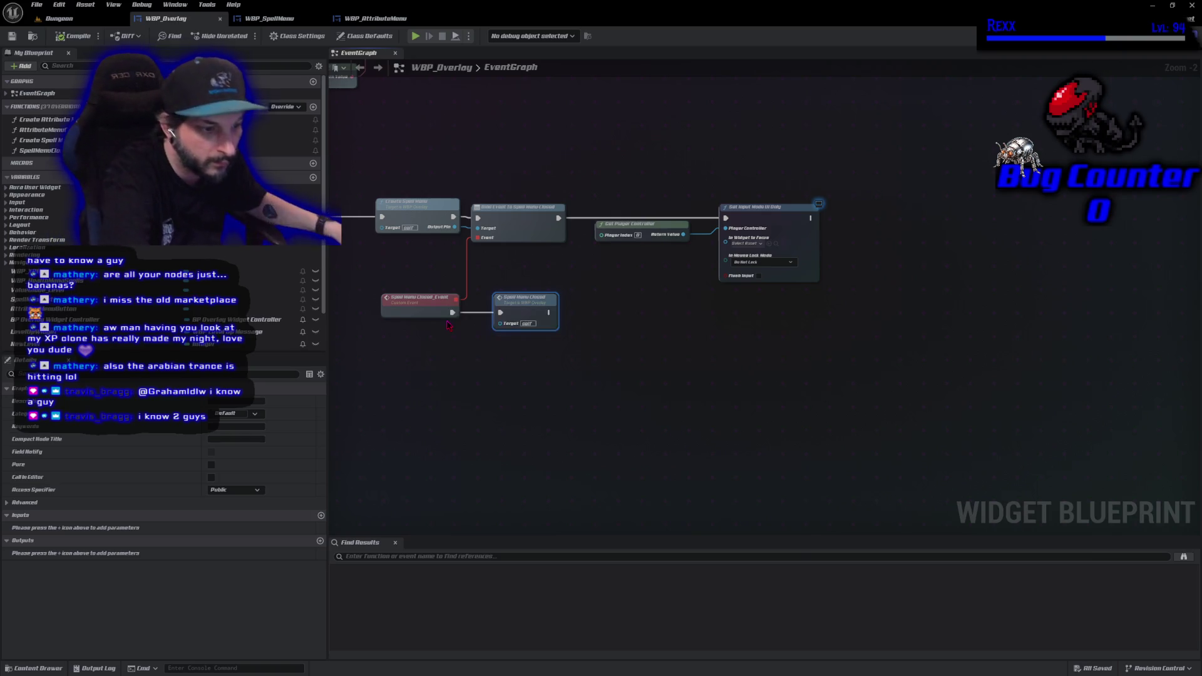
{"action": "left_click", "coordinate": [567, 401]}
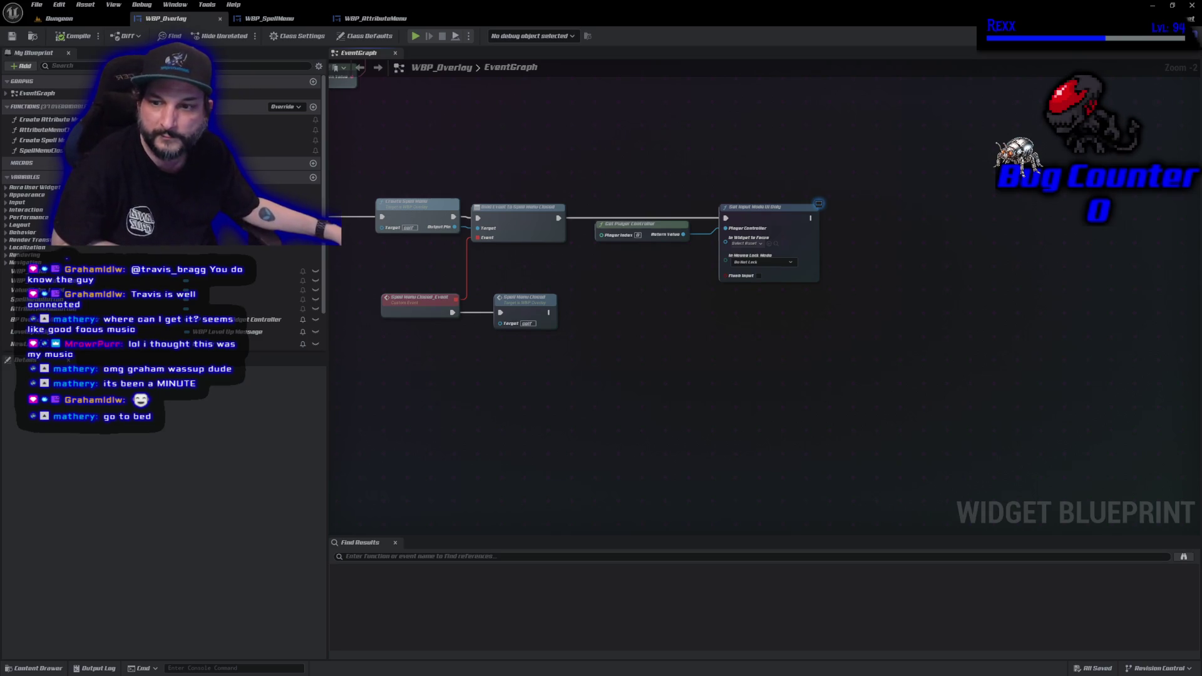
Switch to the Chrome window playing the Hypnotic Dark House YouTube mix.
{"action": "key", "text": "alt+Tab"}
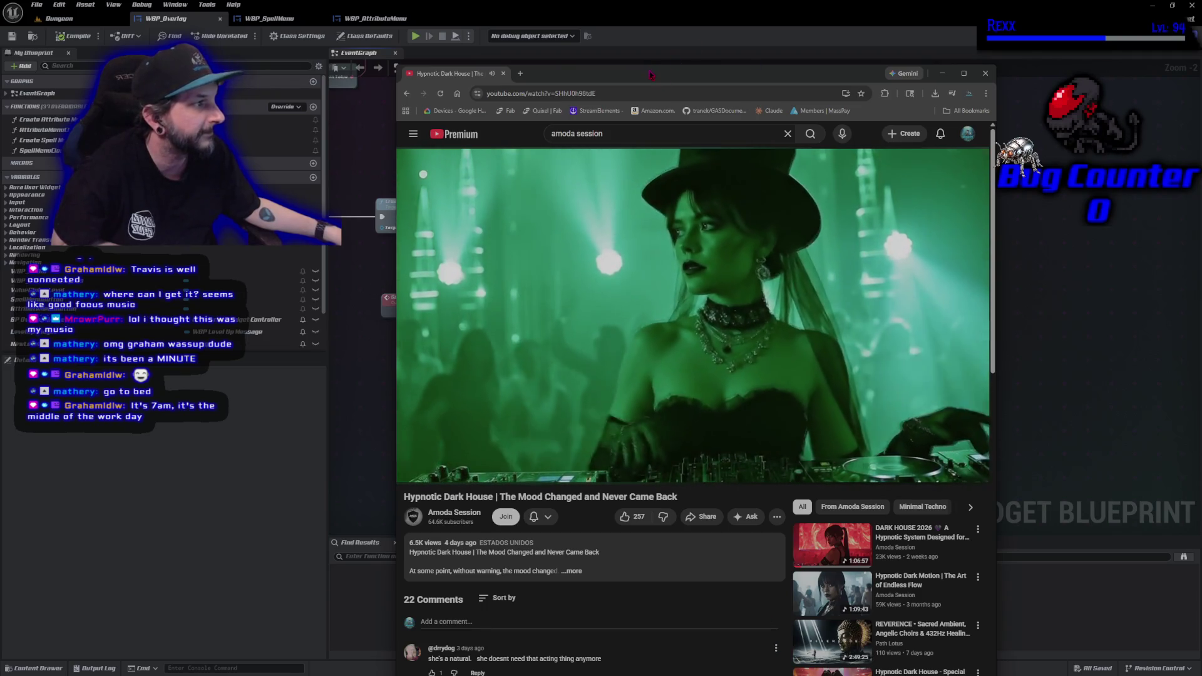
Switch away from the YouTube window, then drag it across the screen.
{"action": "key", "text": "alt+Tab"}
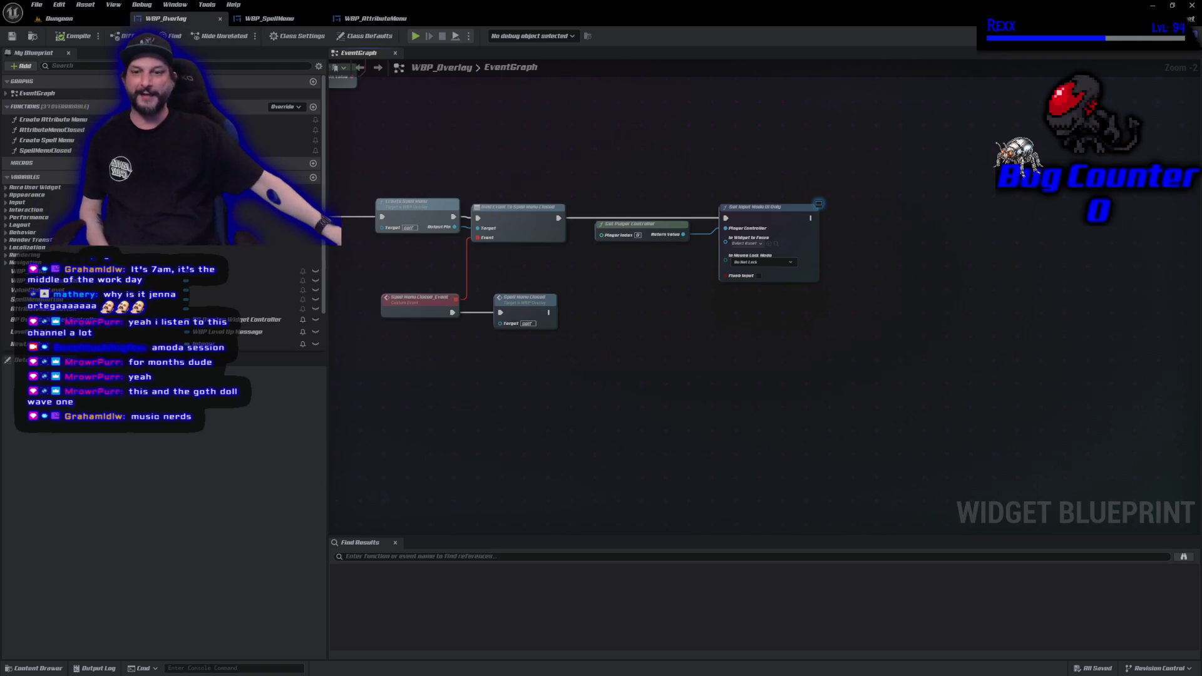
{"action": "mouse_move", "coordinate": [939, 182]}
{"action": "left_mouse_down"}
{"action": "mouse_move", "coordinate": [663, 181]}
{"action": "mouse_move", "coordinate": [462, 127]}
{"action": "mouse_move", "coordinate": [381, 301]}
{"action": "mouse_move", "coordinate": [326, 219]}
{"action": "left_mouse_up"}
{"action": "mouse_move", "coordinate": [236, 220]}
{"action": "left_mouse_down"}
{"action": "mouse_move", "coordinate": [346, 67]}
{"action": "mouse_move", "coordinate": [342, 26]}
{"action": "mouse_move", "coordinate": [320, 189]}
{"action": "mouse_move", "coordinate": [537, 118]}
{"action": "mouse_move", "coordinate": [562, 14]}
{"action": "left_mouse_up"}
{"action": "left_click_drag", "start_coordinate": [563, 8], "coordinate": [667, 40]}
{"action": "key", "text": "Escape"}
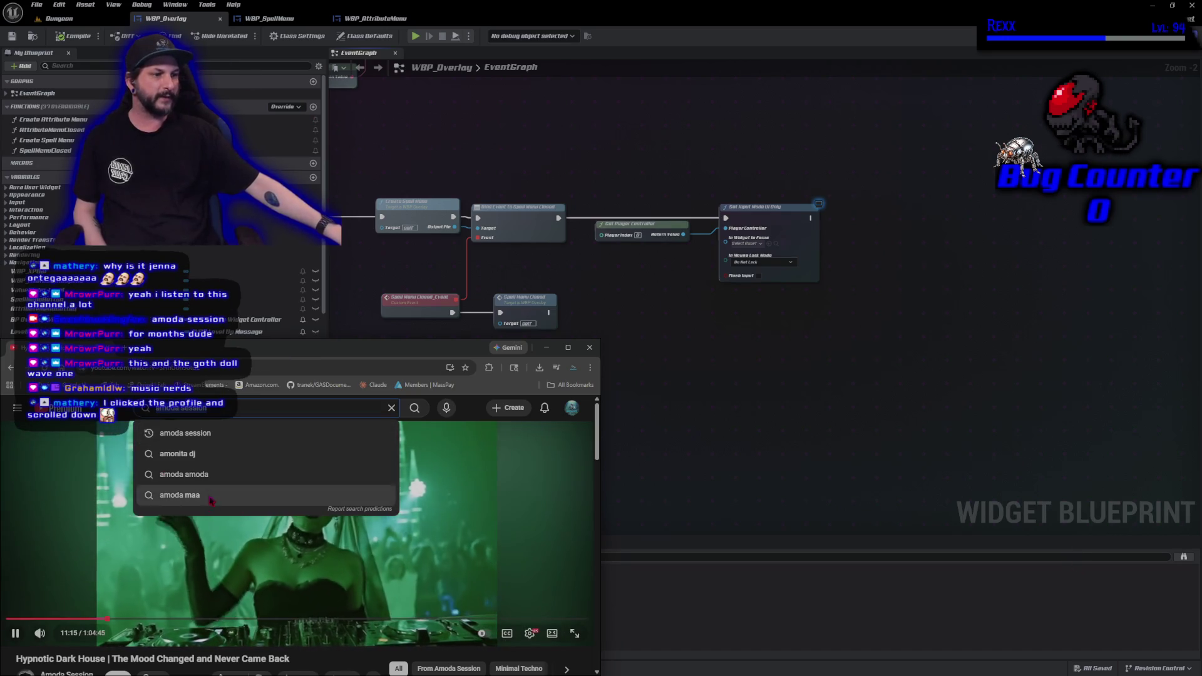
{"action": "left_click", "coordinate": [391, 408]}
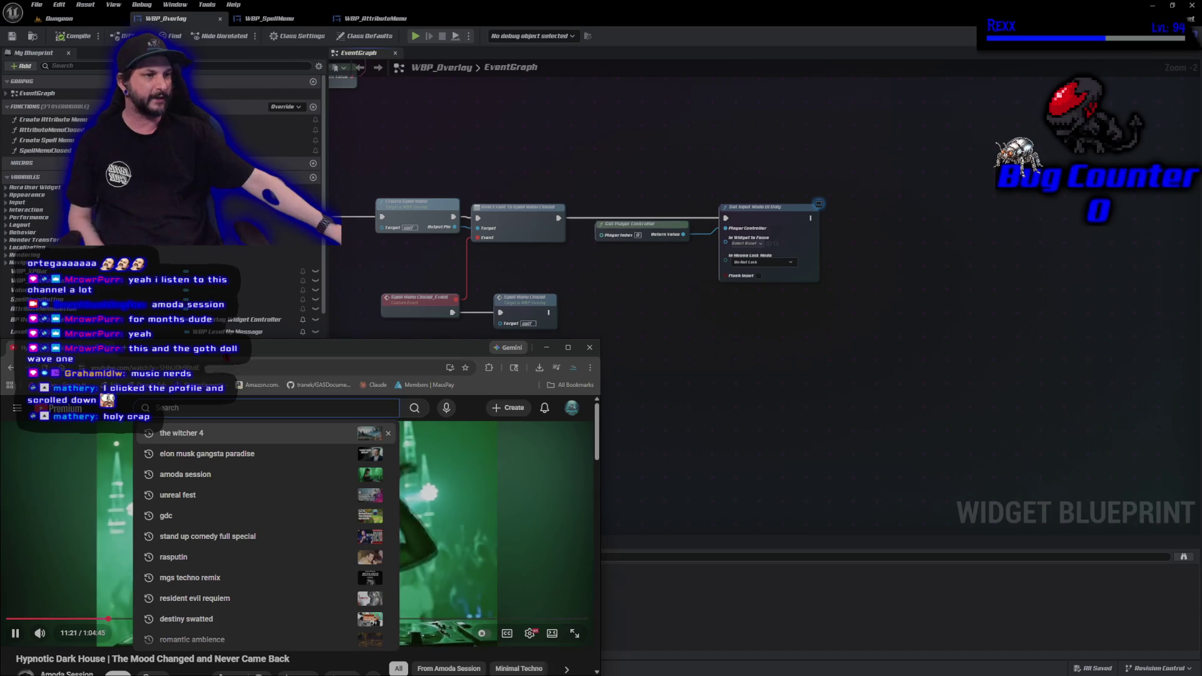
{"action": "key", "text": "alt+Tab"}
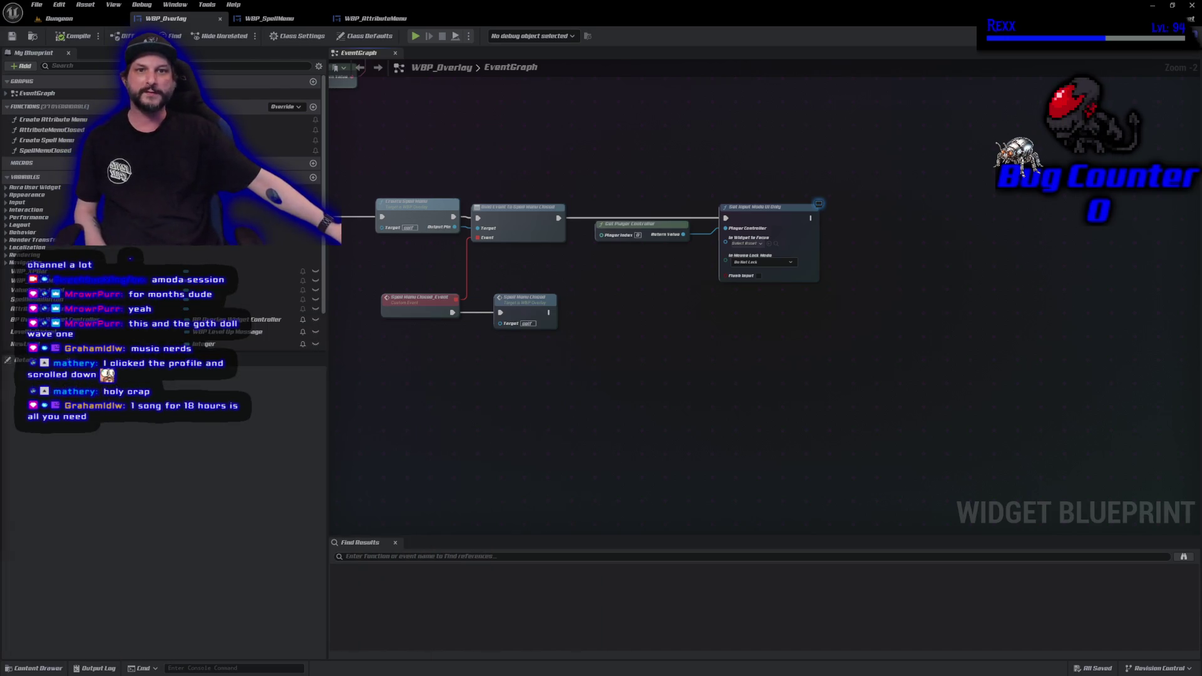
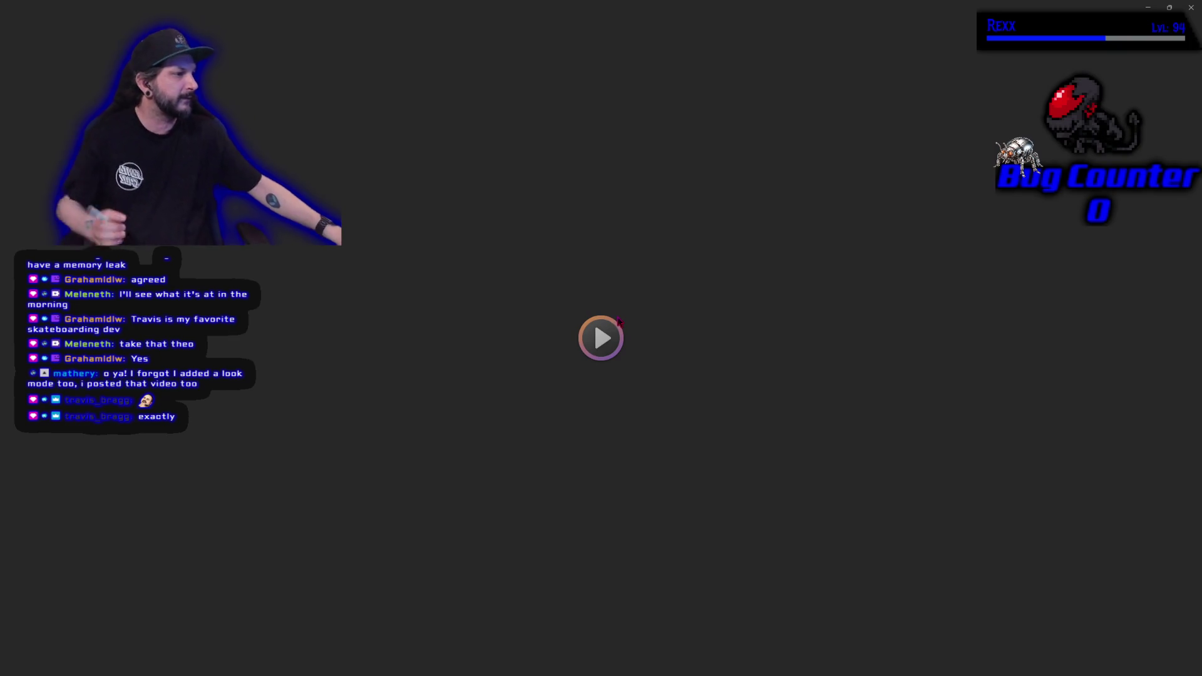
Play the fireOS login-screen clip showing its New Game and Quit Game options.
{"action": "left_click", "coordinate": [593, 321]}
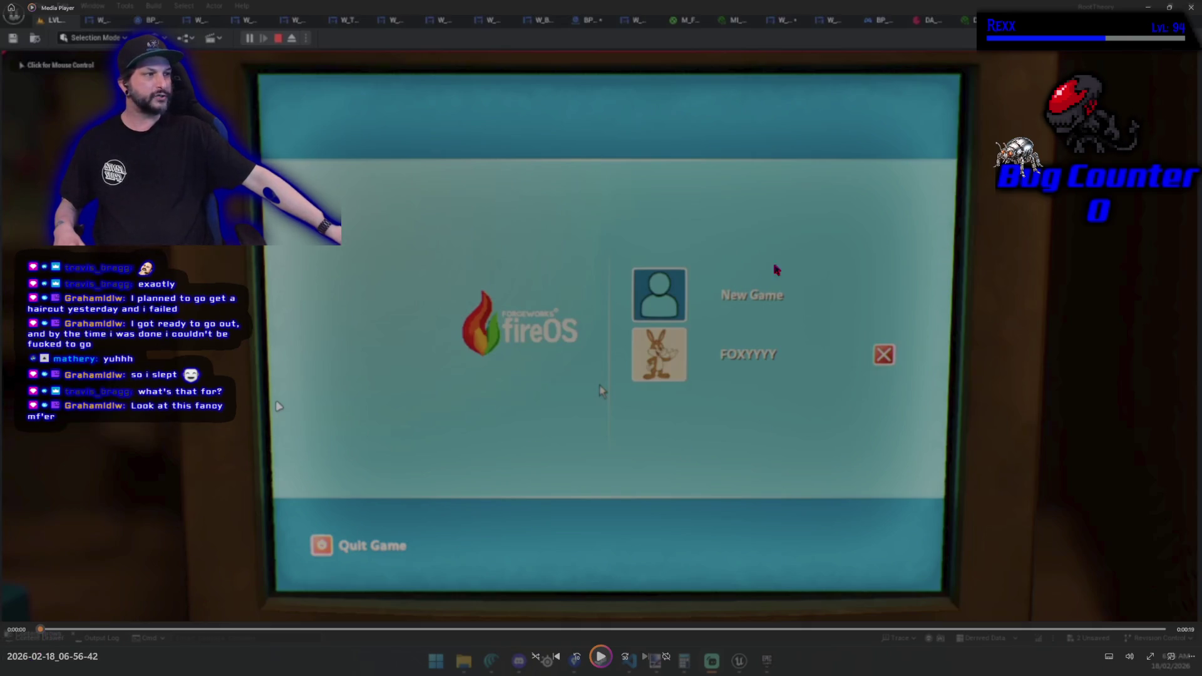
Close the Media Player window showing the fireOS clip.
{"action": "left_click", "coordinate": [1191, 7]}
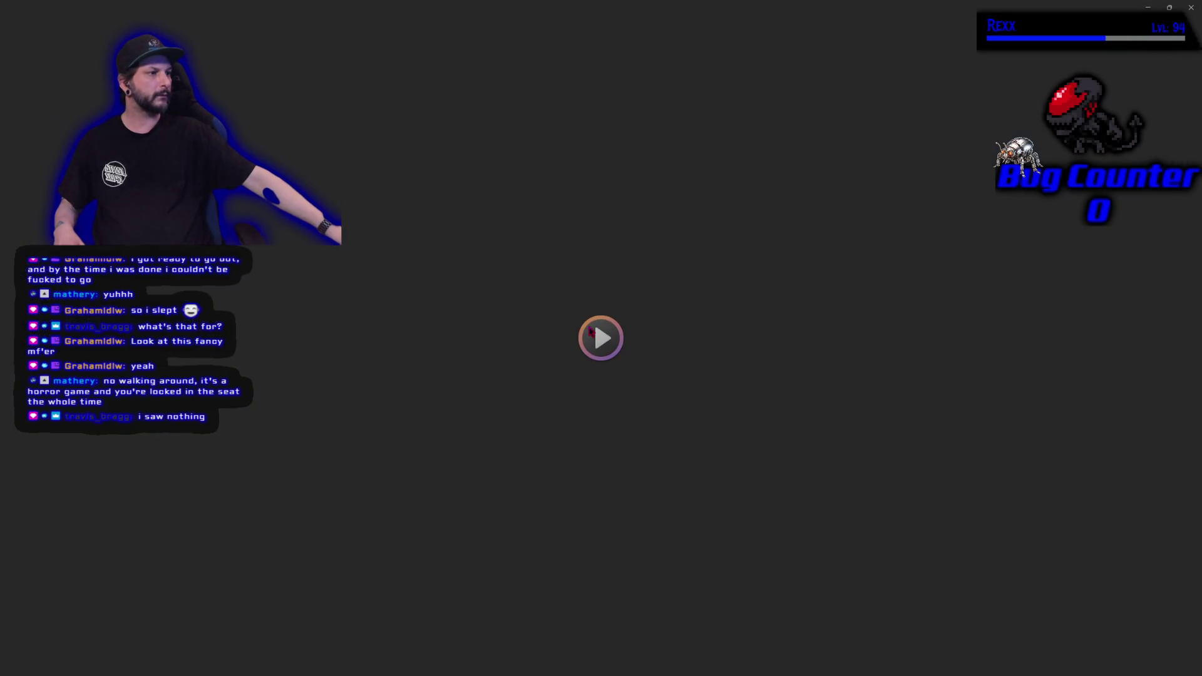
{"action": "left_click", "coordinate": [591, 333]}
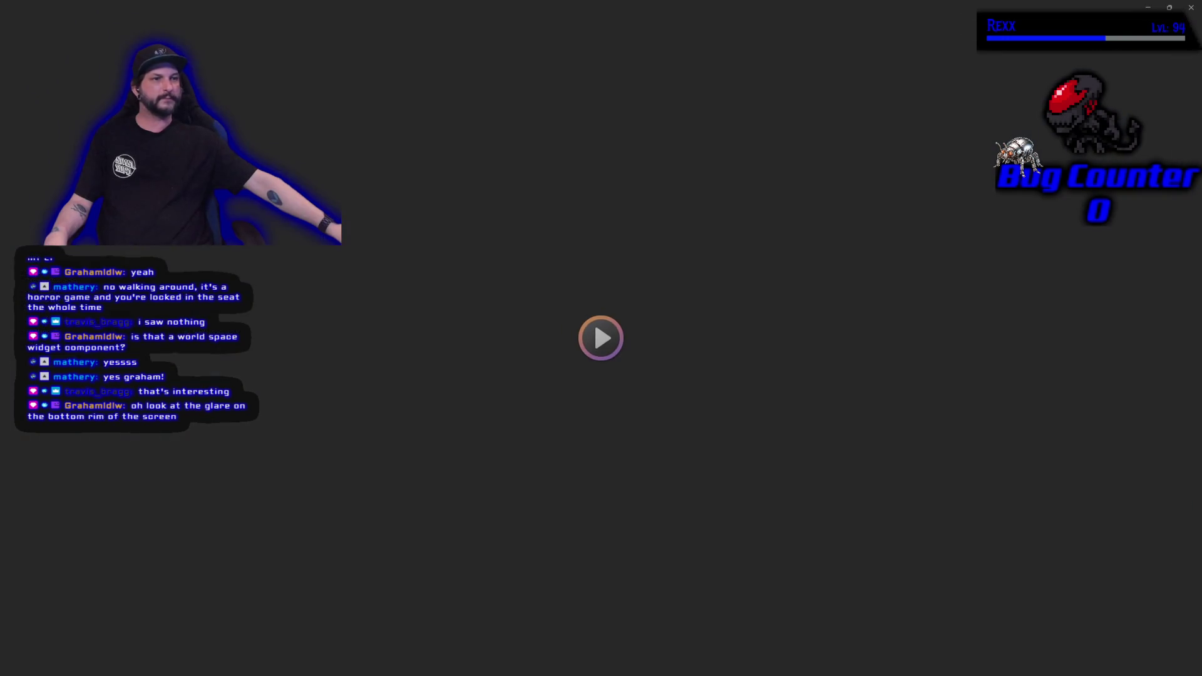
{"action": "left_click", "coordinate": [600, 337]}
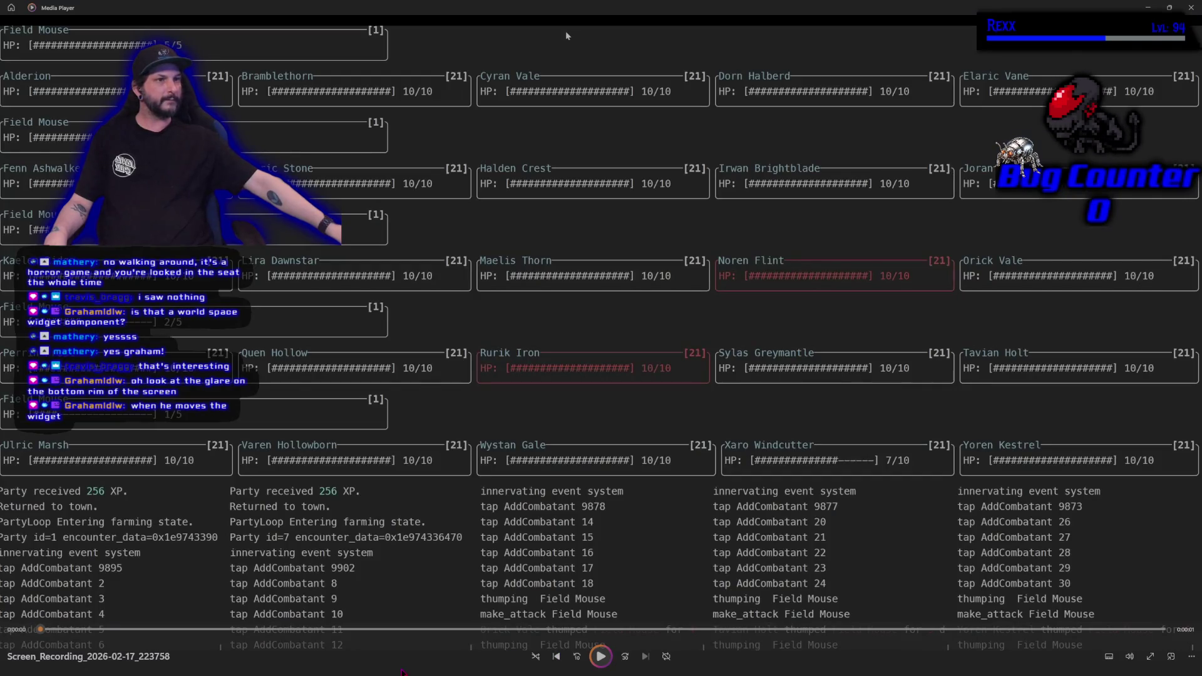
Resume the combat-log recording, close it, and start the next clip.
{"action": "key", "text": "space"}
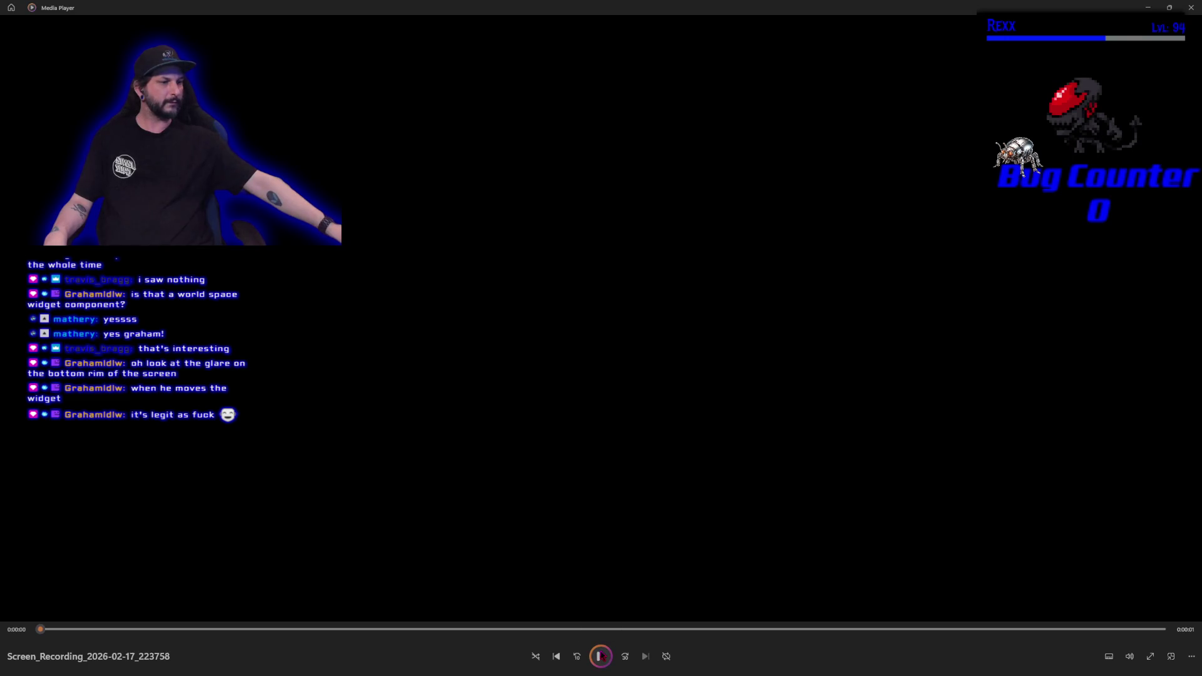
{"action": "left_click", "coordinate": [1191, 7]}
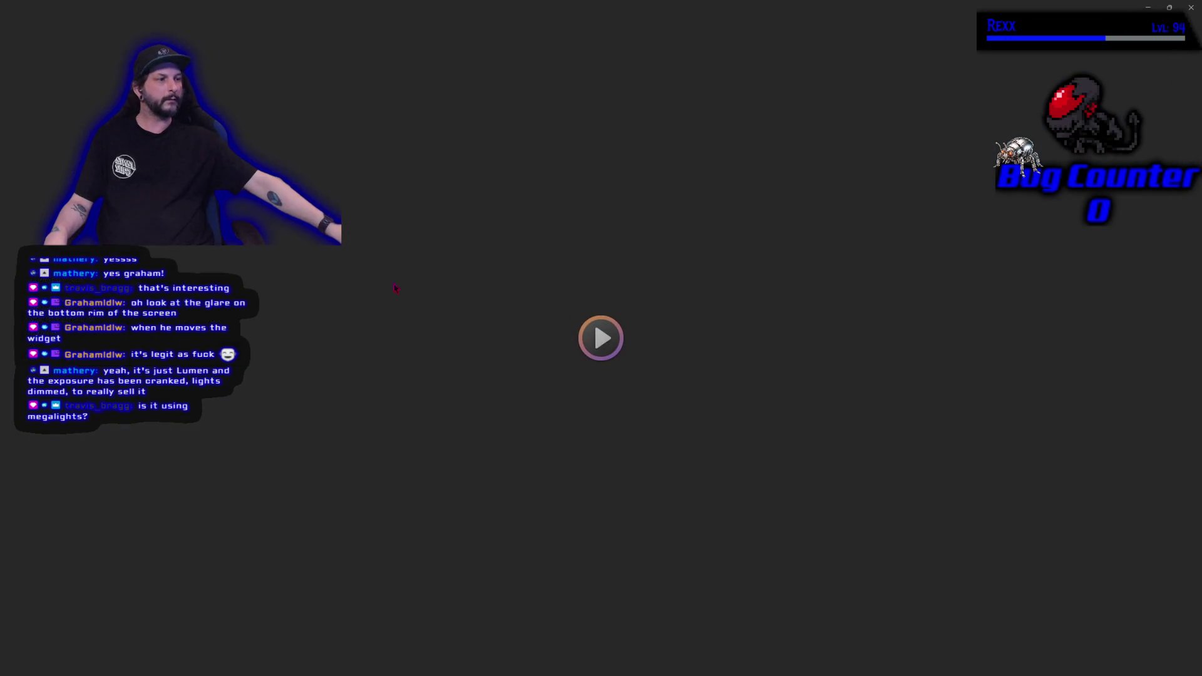
{"action": "left_click", "coordinate": [585, 362]}
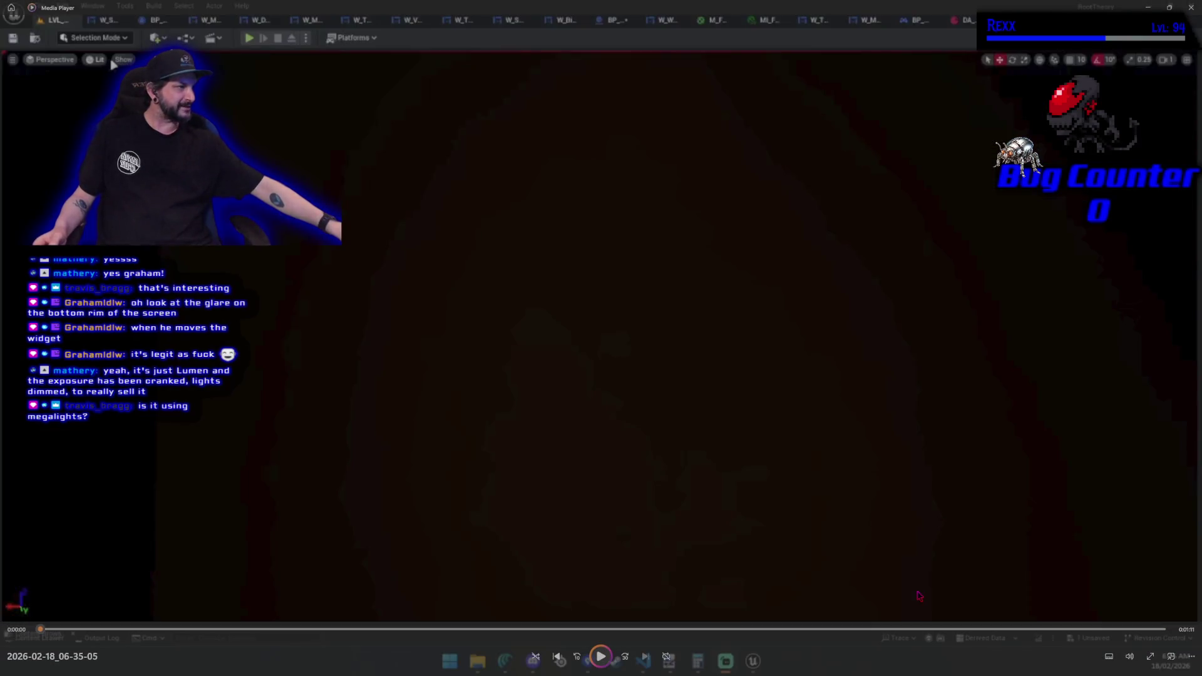
Close Media Player to return to the WBP_Overlay event graph in the editor.
{"action": "left_click", "coordinate": [1193, 12]}
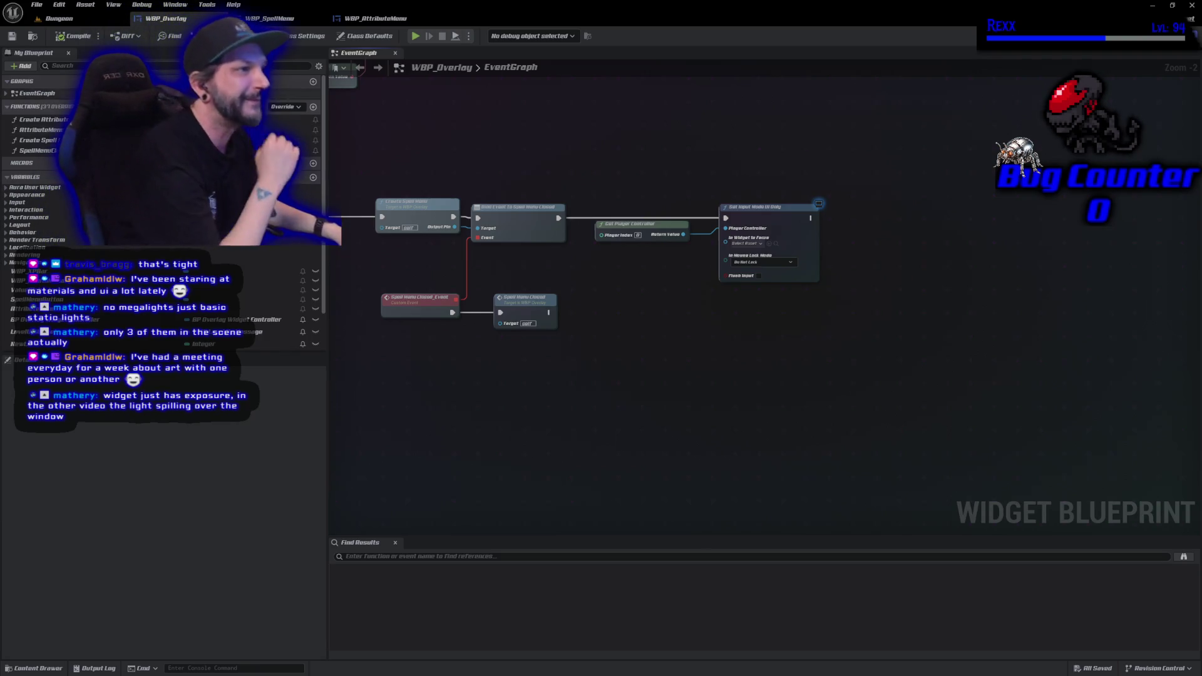
View the WBP_SpellMenu designer, nudge its preview right, then show the WBP_AttributeMenu designer.
{"action": "left_click", "coordinate": [280, 20]}
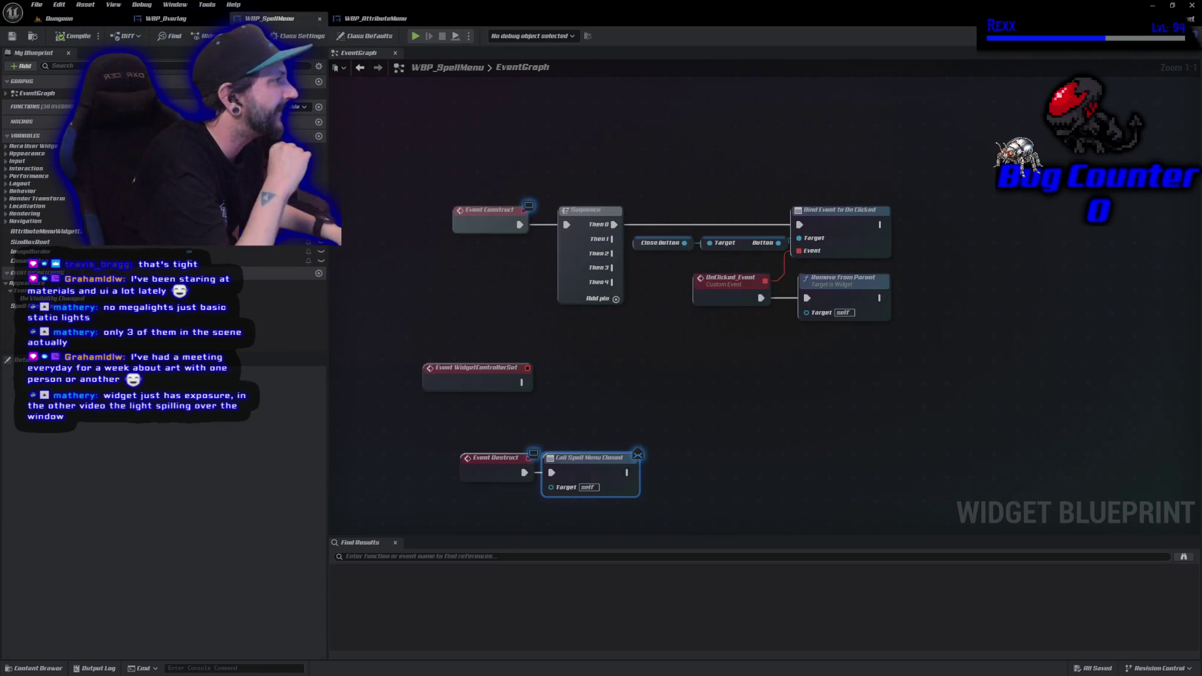
{"action": "left_click", "coordinate": [1166, 36]}
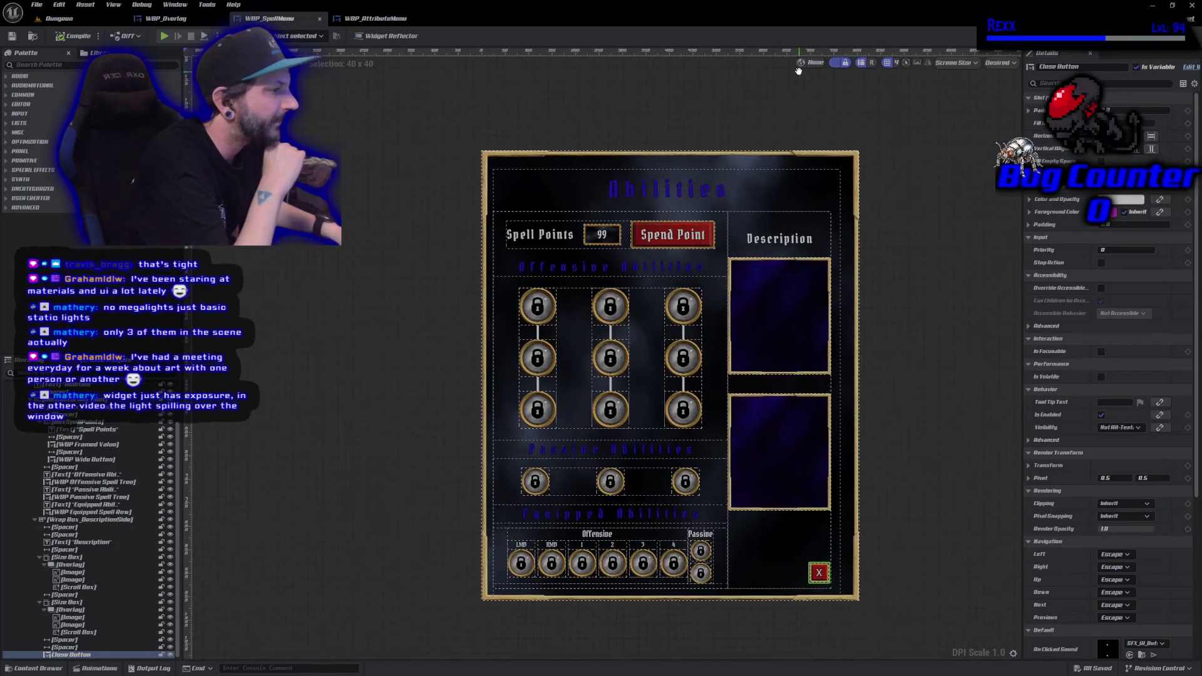
{"action": "left_click_drag", "start_coordinate": [441, 460], "coordinate": [484, 456]}
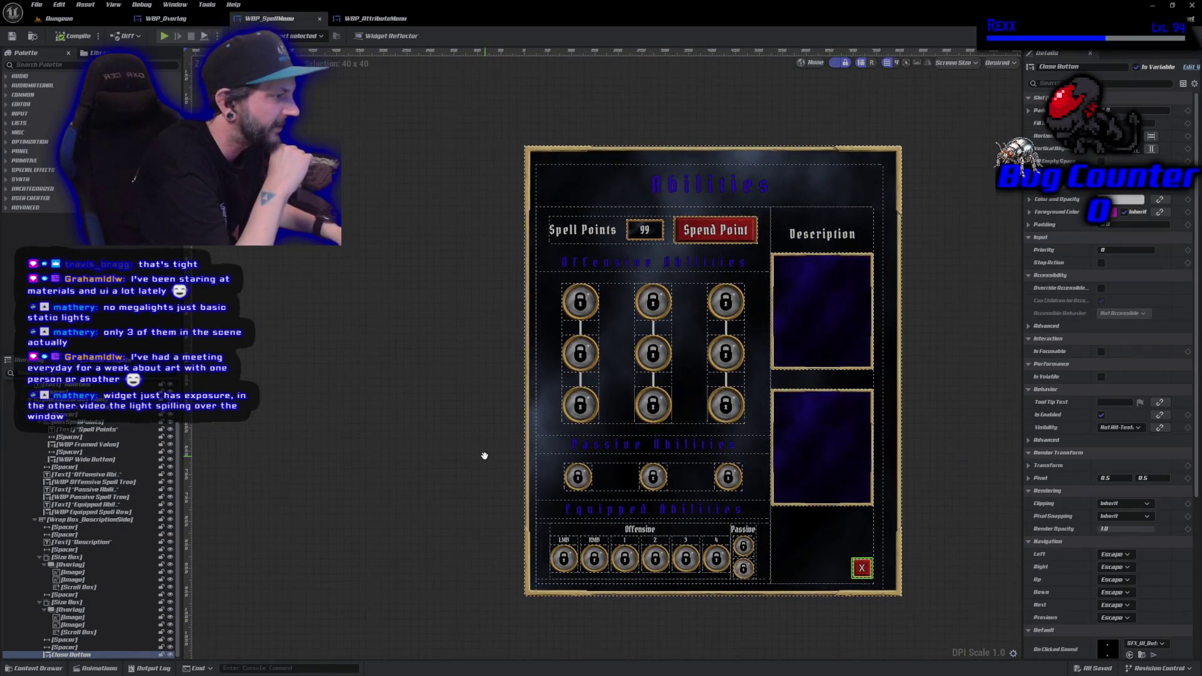
{"action": "left_click", "coordinate": [381, 16]}
{"action": "left_click", "coordinate": [1127, 35]}
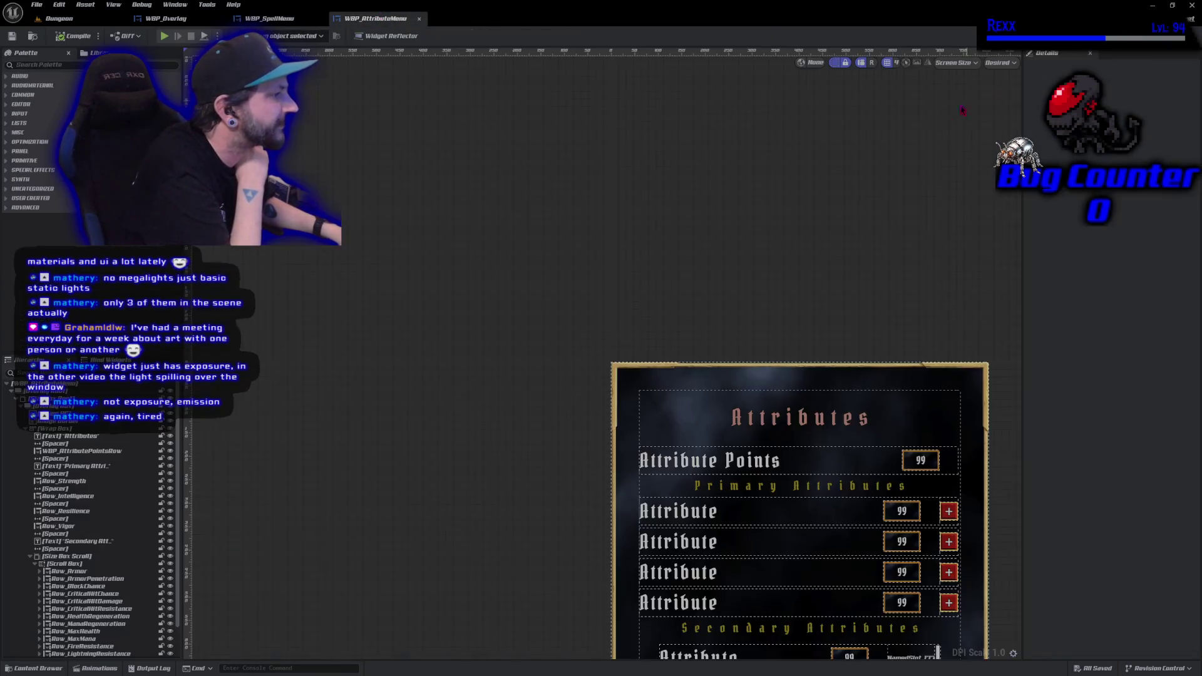
Pan the whole Attributes panel into view, then go back to the WBP_SpellMenu tab.
{"action": "left_click_drag", "start_coordinate": [526, 532], "coordinate": [408, 317]}
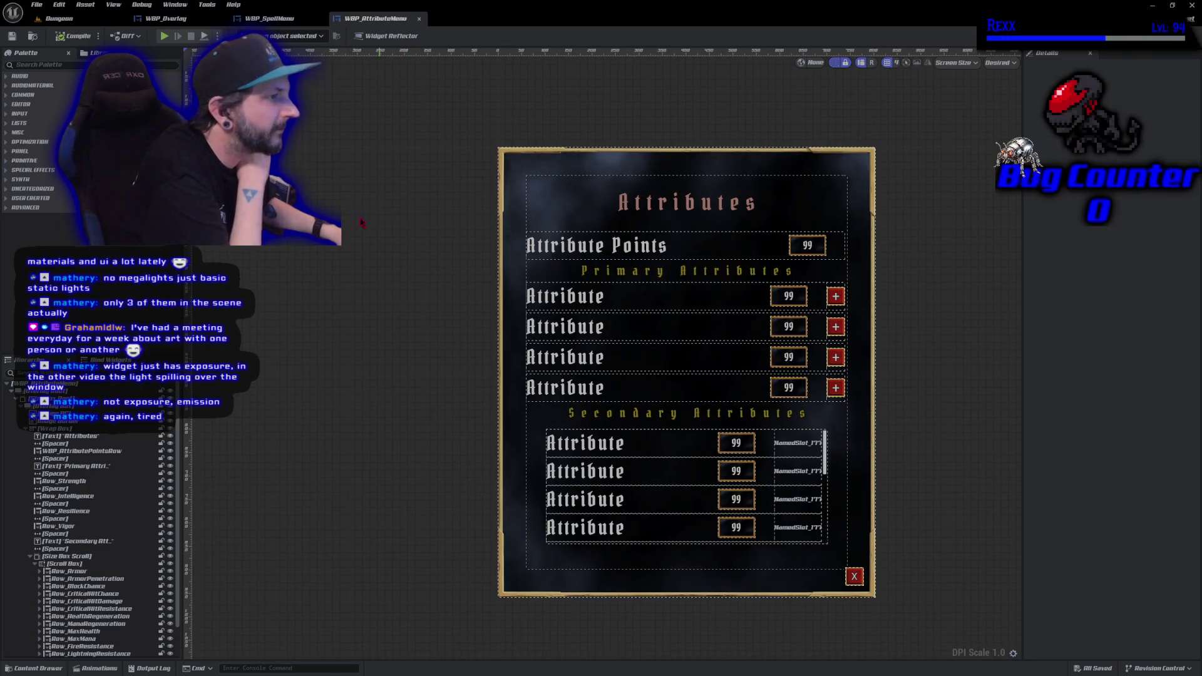
{"action": "left_click", "coordinate": [280, 19]}
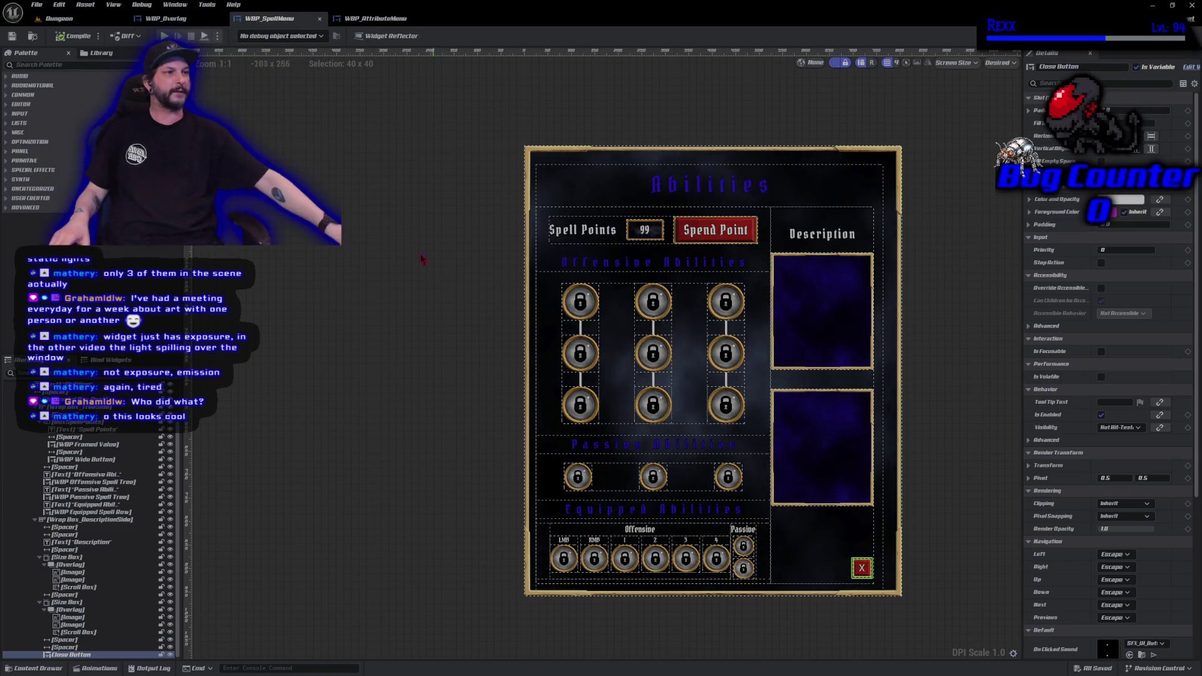
Compare the AttributeMenu and Overlay tabs, then select Wrap Box_DescriptionSide in WBP_SpellMenu.
{"action": "left_click", "coordinate": [375, 18]}
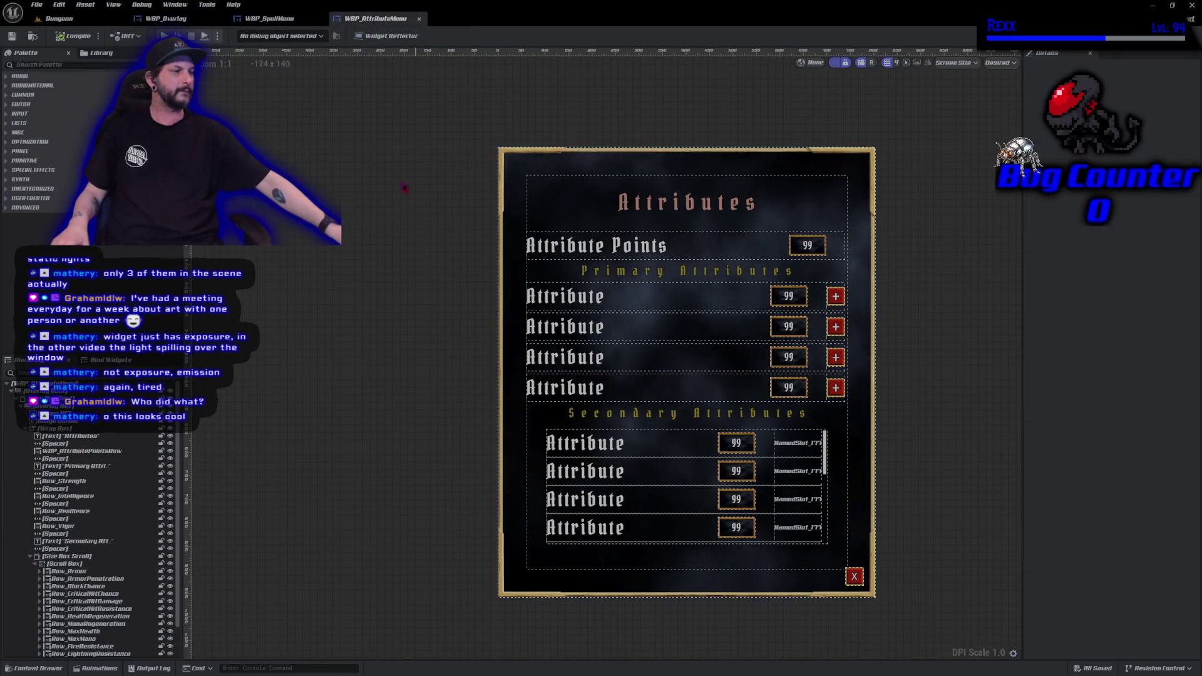
{"action": "left_click", "coordinate": [276, 19]}
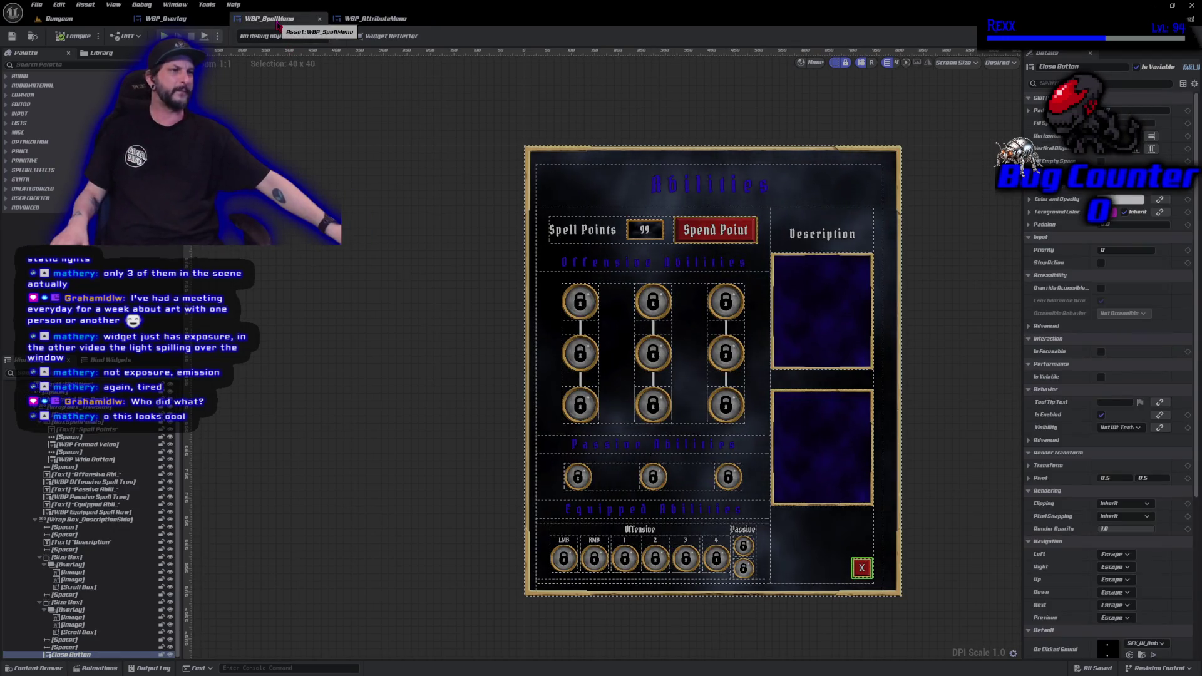
{"action": "left_click", "coordinate": [153, 19]}
{"action": "left_click", "coordinate": [272, 18]}
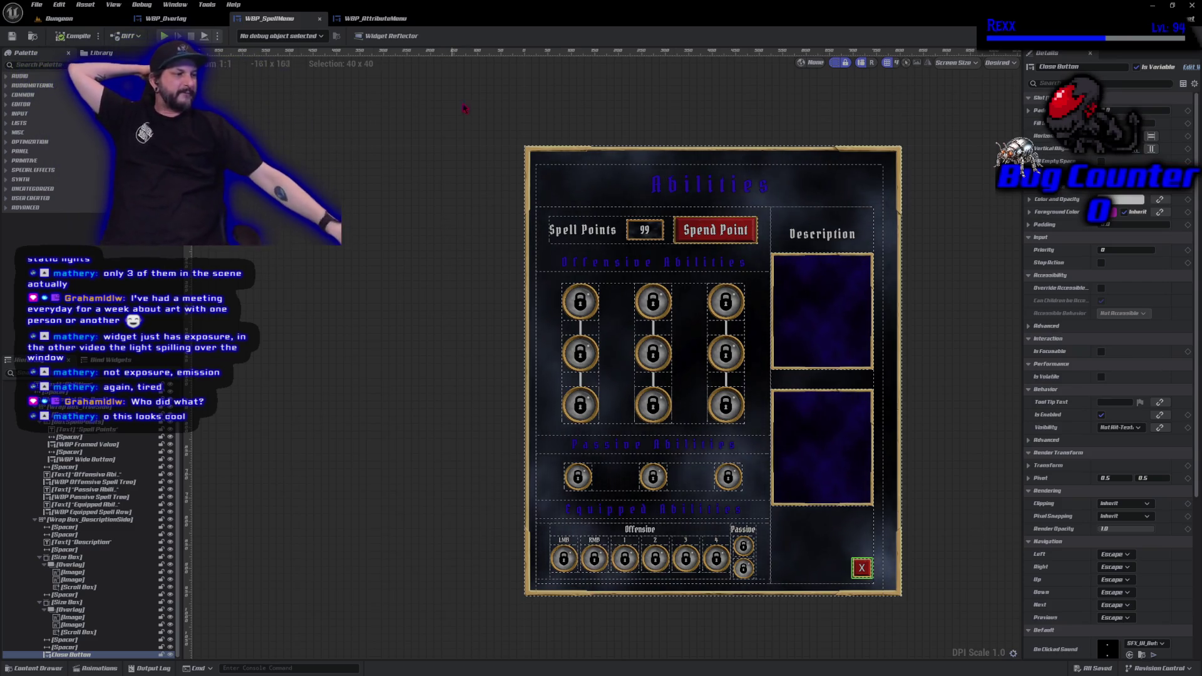
{"action": "left_click", "coordinate": [808, 538]}
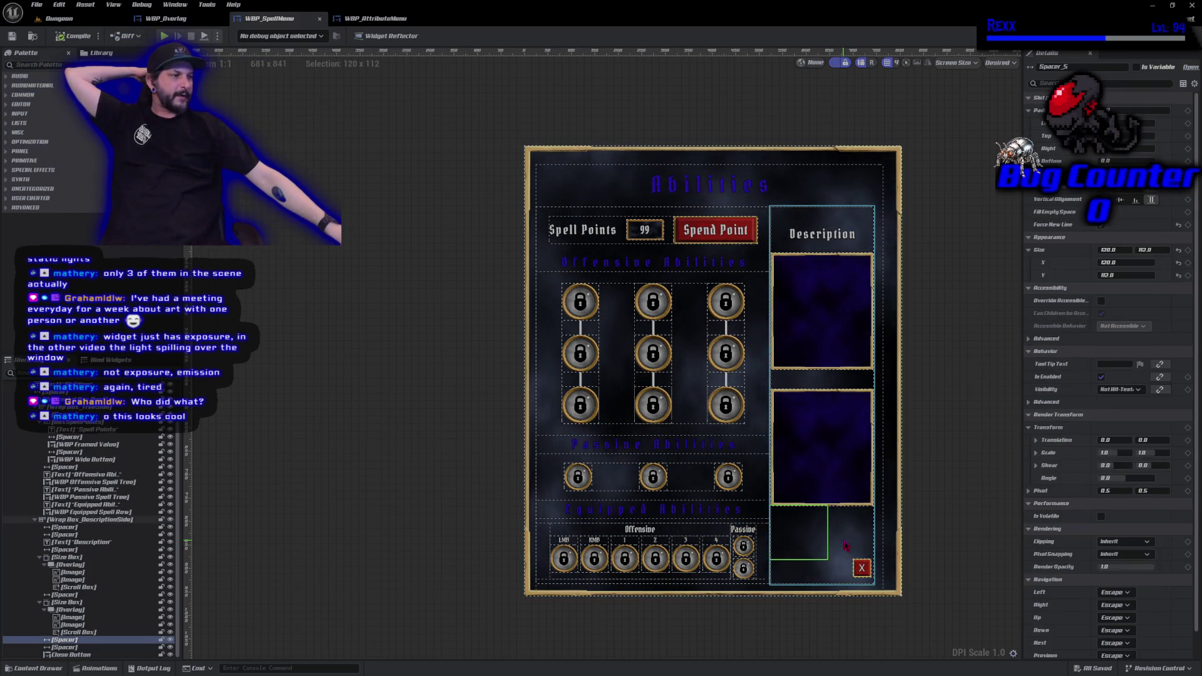
{"action": "left_click", "coordinate": [845, 547]}
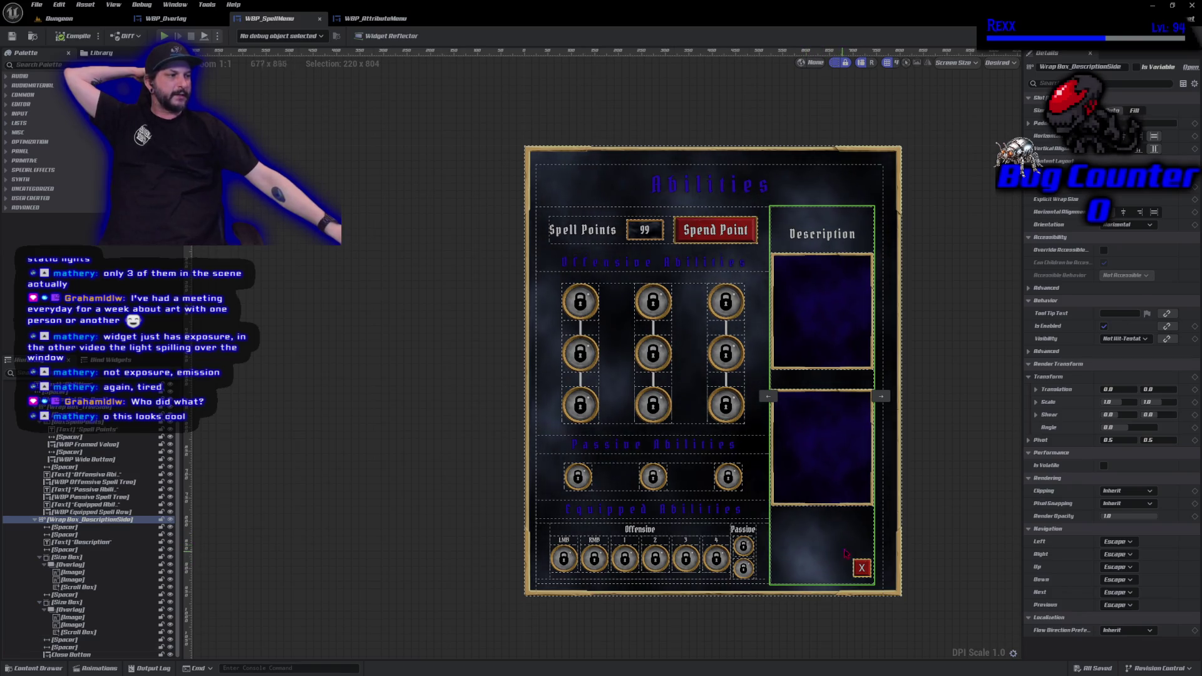